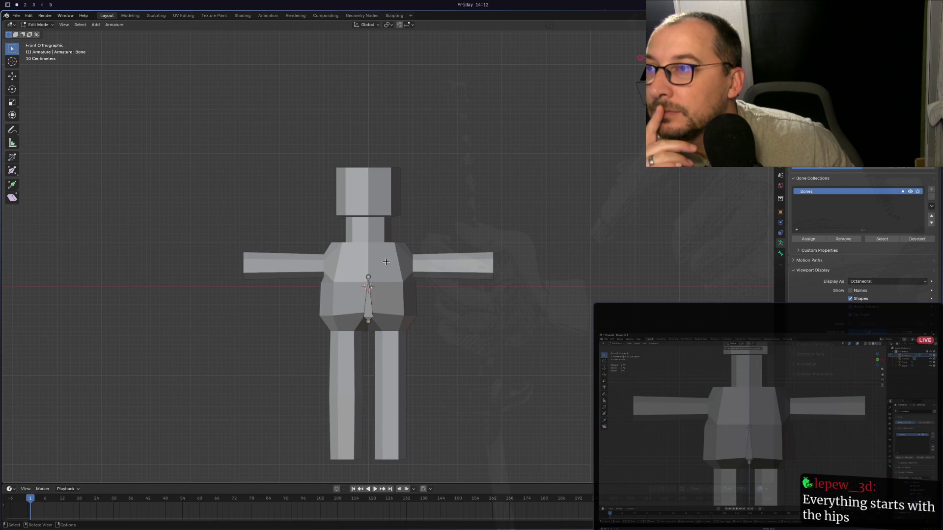
Lower the hip bone's head slightly along Z so it sits centred in the pelvis
key("b")
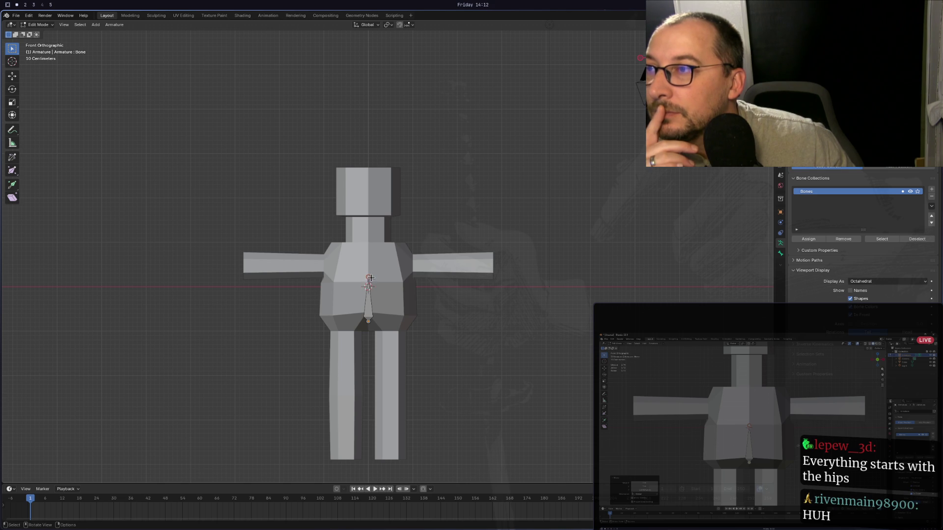
key("Escape")
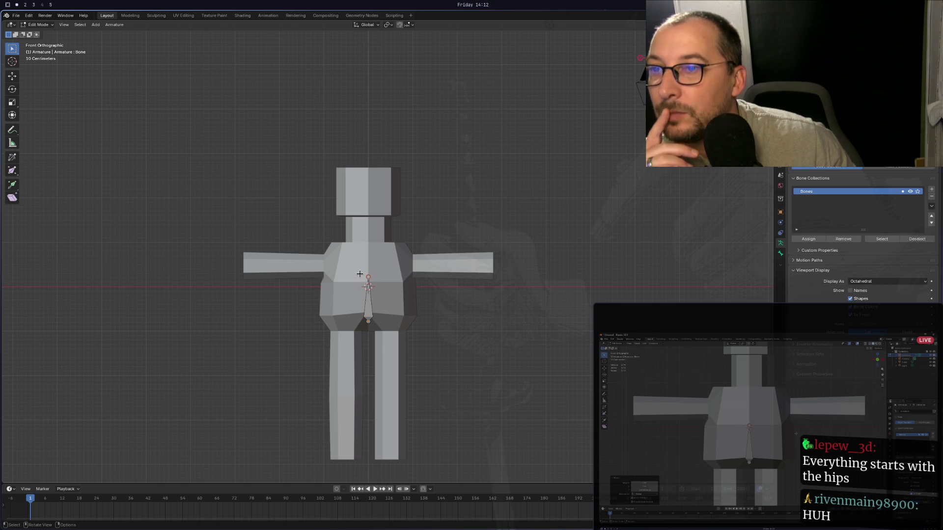
scroll(371, 278, "up", 1)
scroll(365, 283, "up", 1)
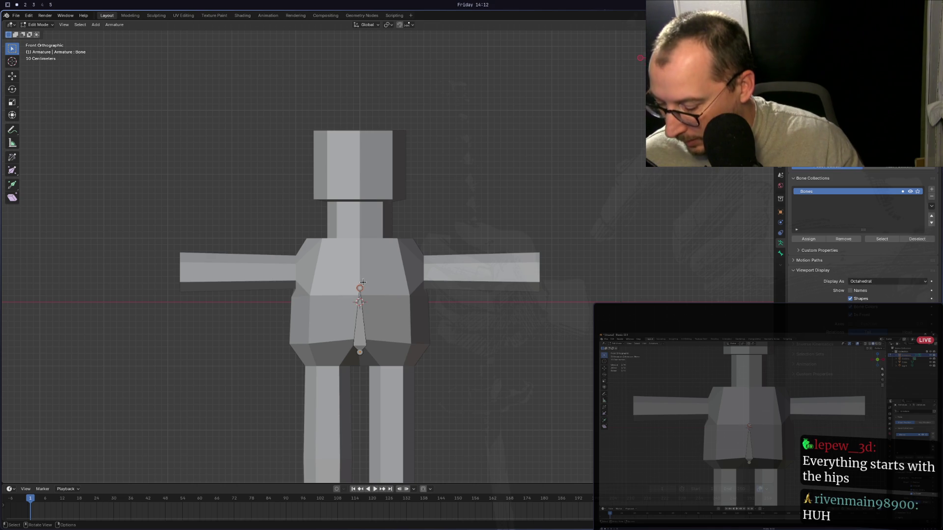
key("g")
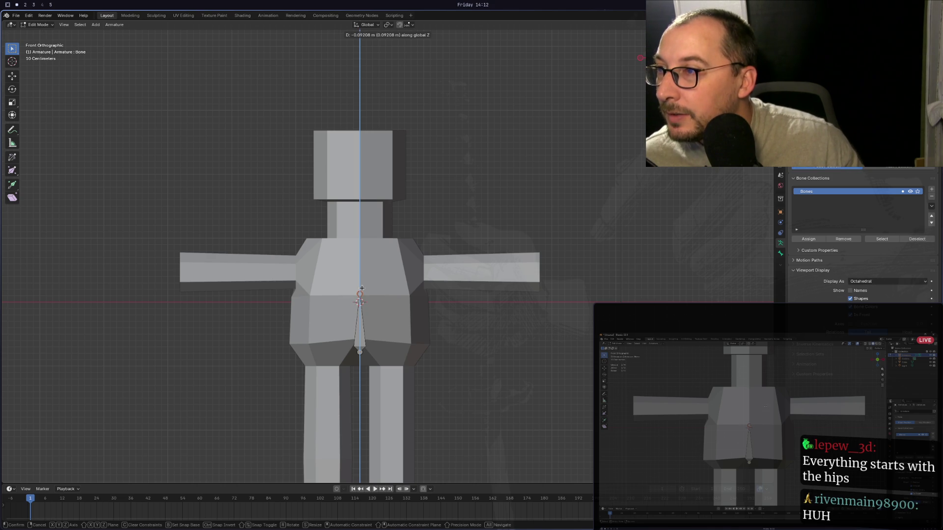
left_click(361, 290)
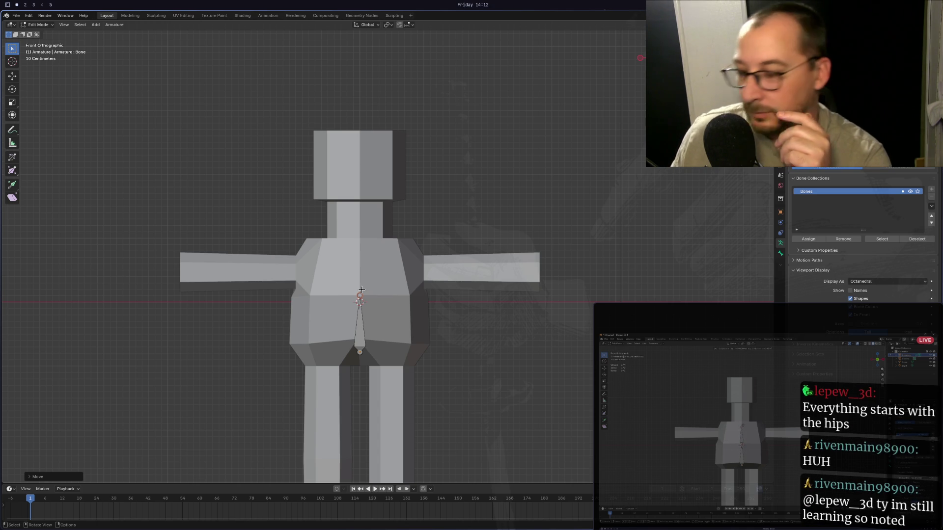
Extrude spine, neck and head bones from the hip tip to the neck base, head base and head top
key("e")
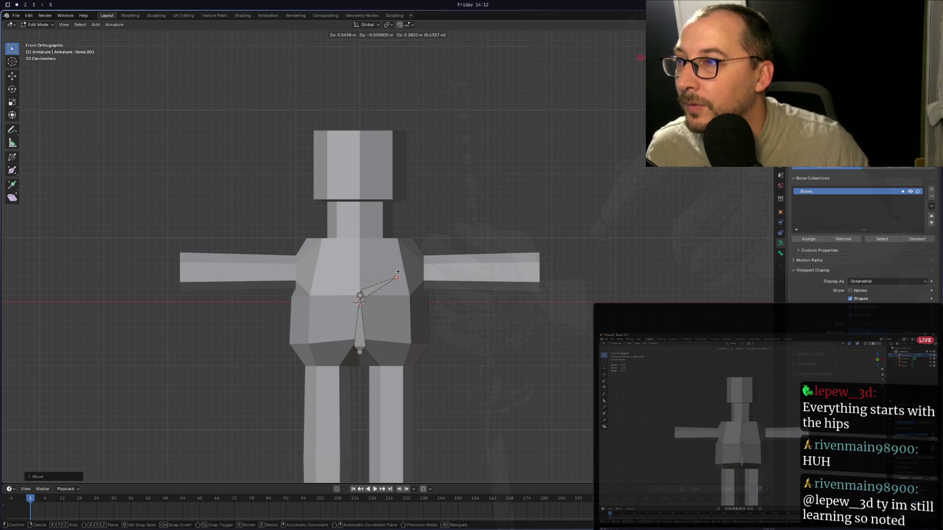
key("Escape")
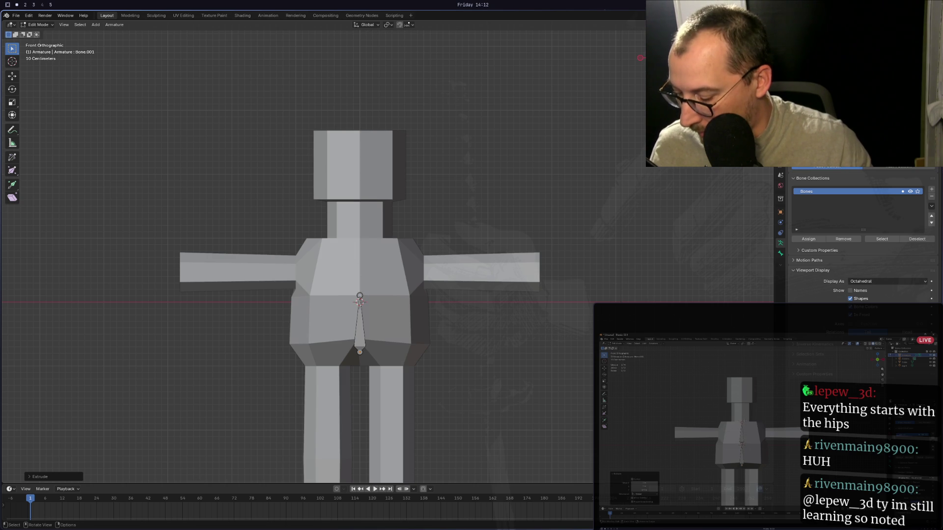
key("e")
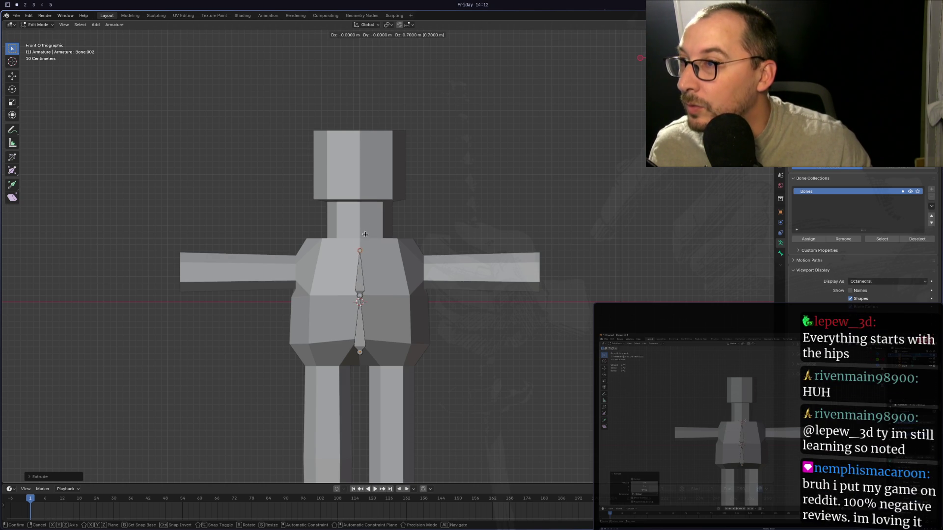
left_click(366, 219)
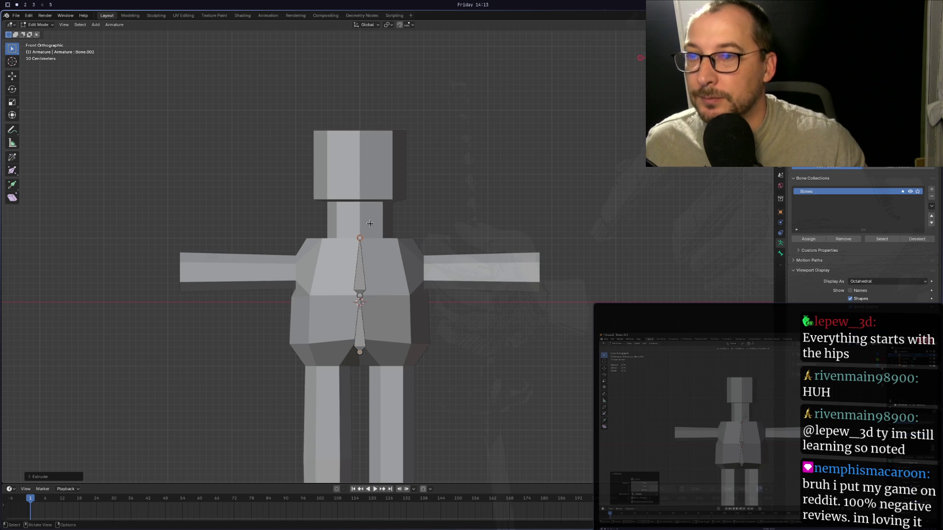
key("e")
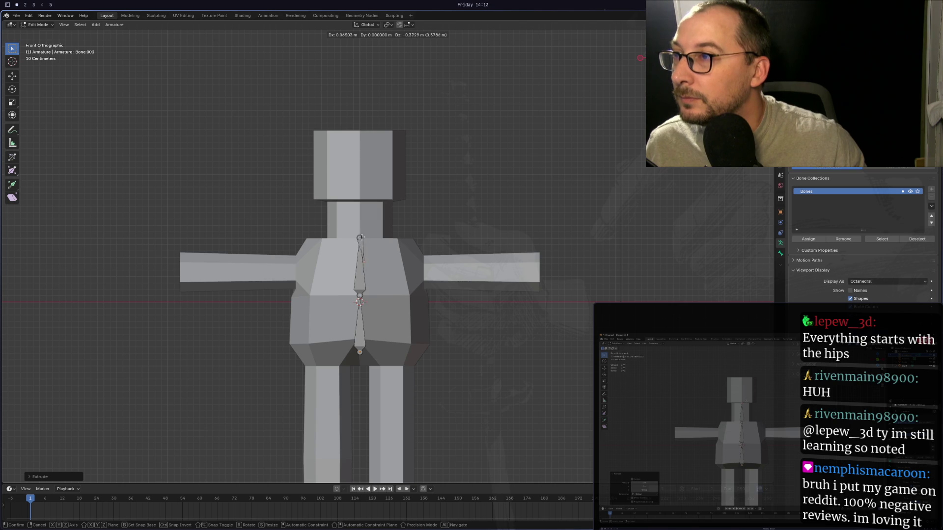
left_click(357, 175)
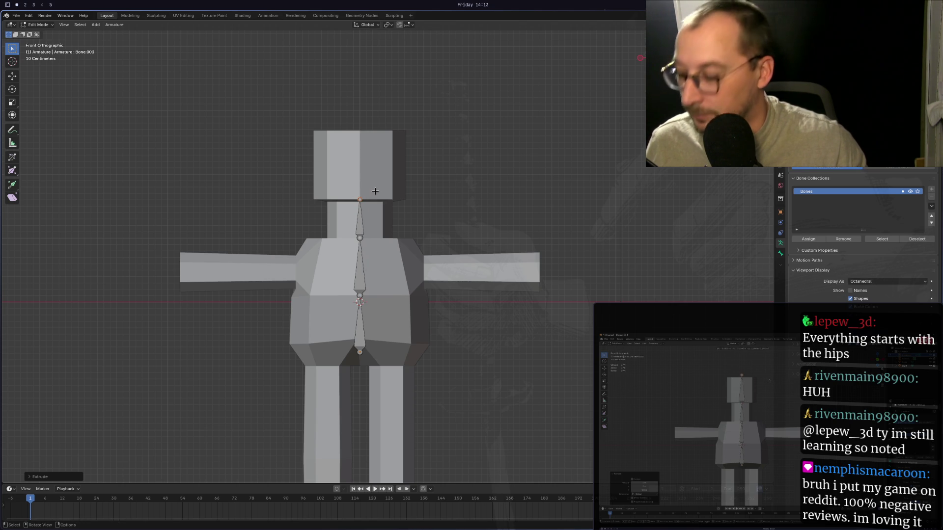
key("e")
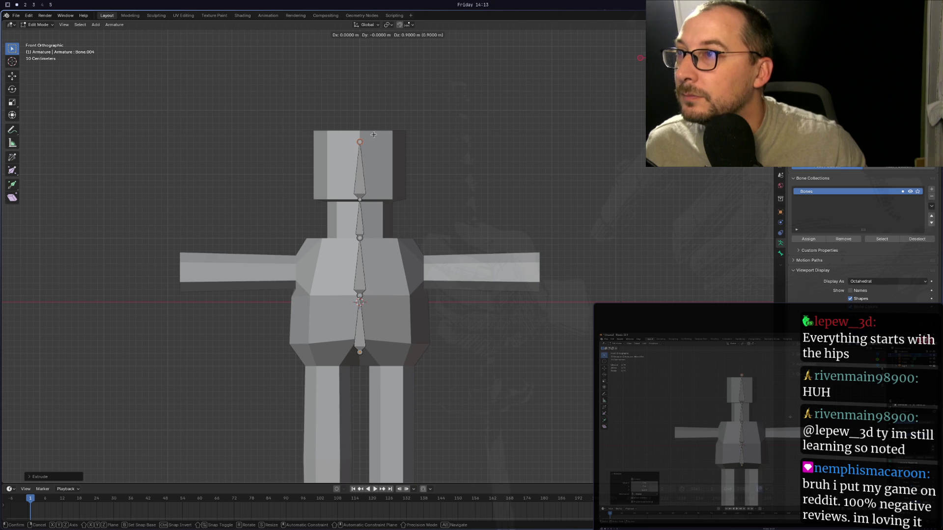
left_click(375, 125)
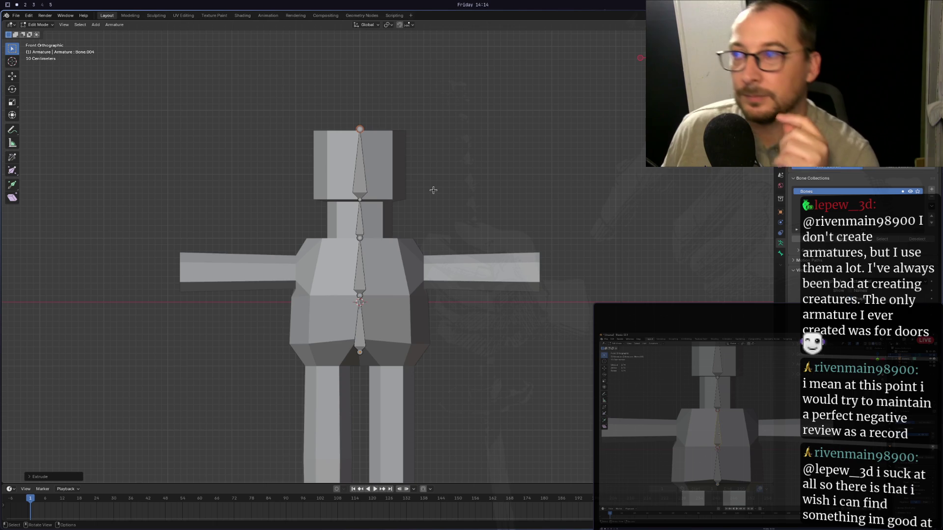
left_click(362, 275)
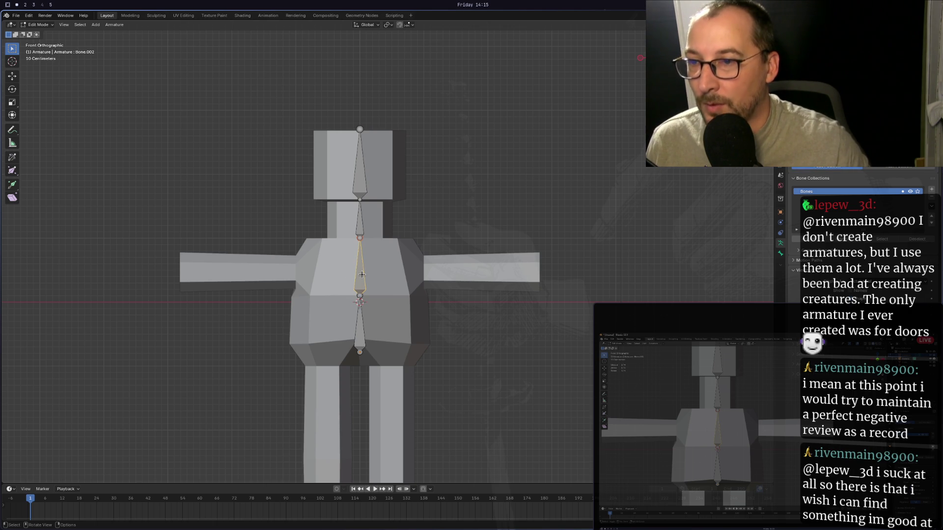
Duplicate the chest spine bone and swing its tip out toward the right arm
key("shift+d")
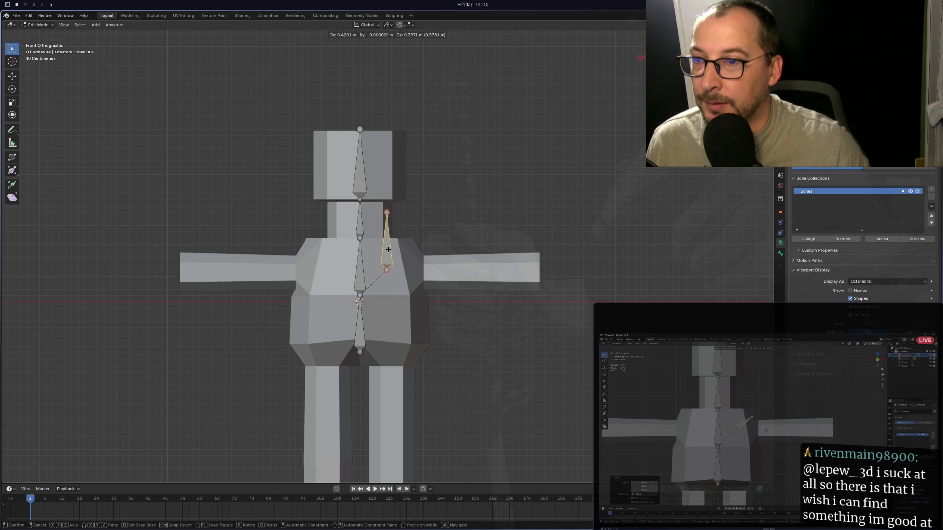
left_click(388, 250)
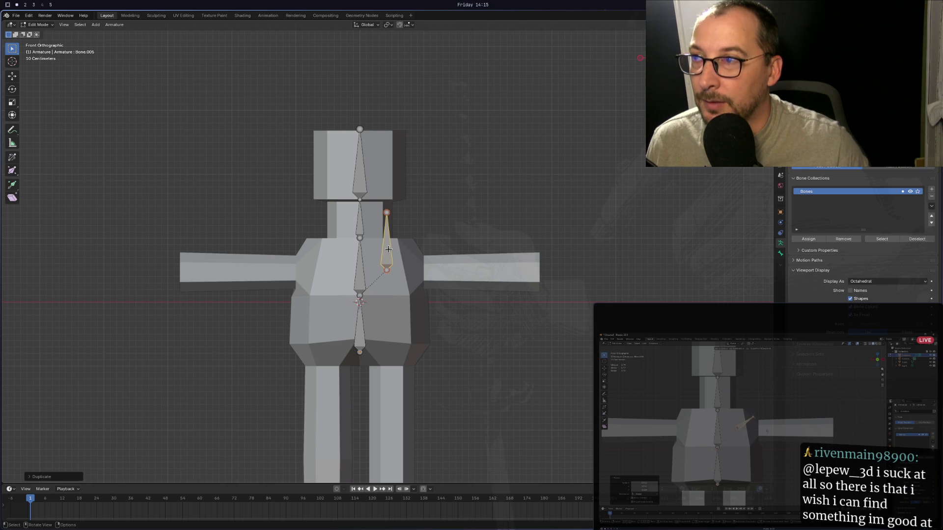
left_click(387, 213)
key("g")
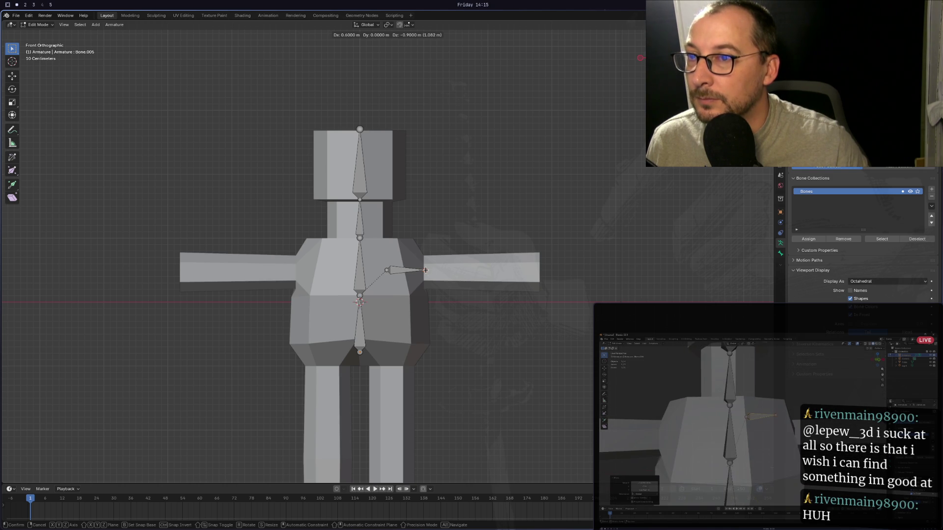
left_click(422, 270)
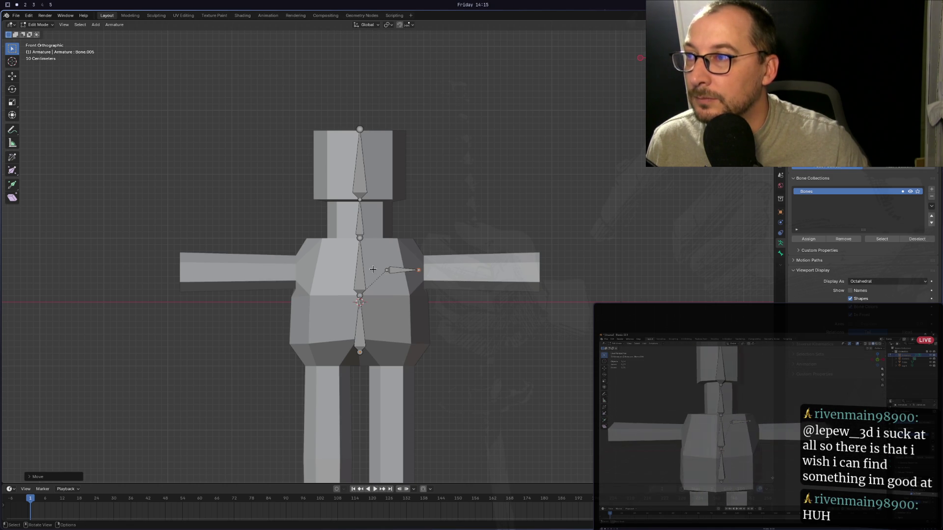
Raise the new shoulder bone to upper-chest height
left_click(390, 270)
left_click(393, 270)
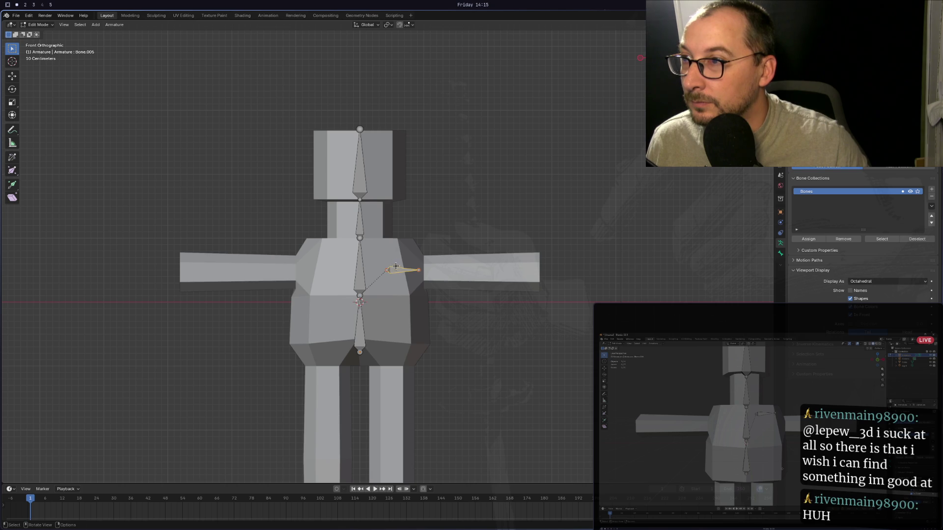
key("g")
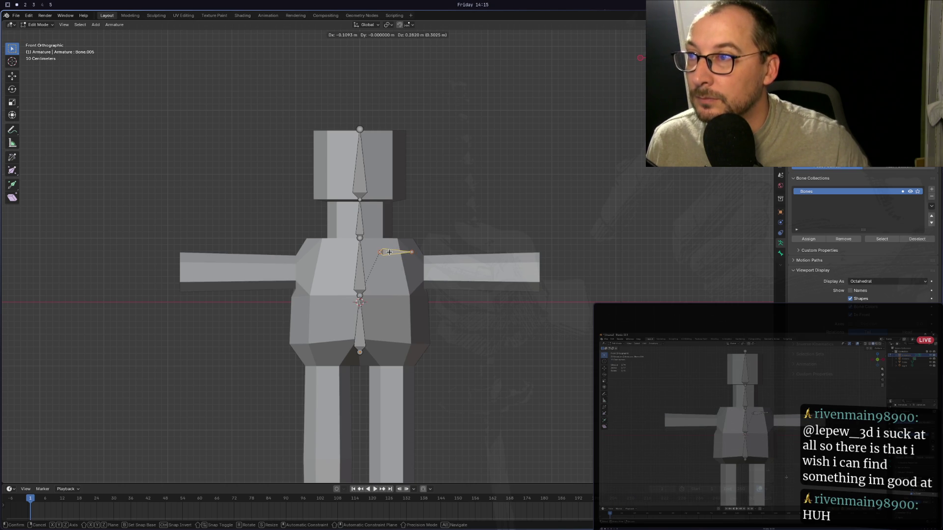
left_click(389, 252)
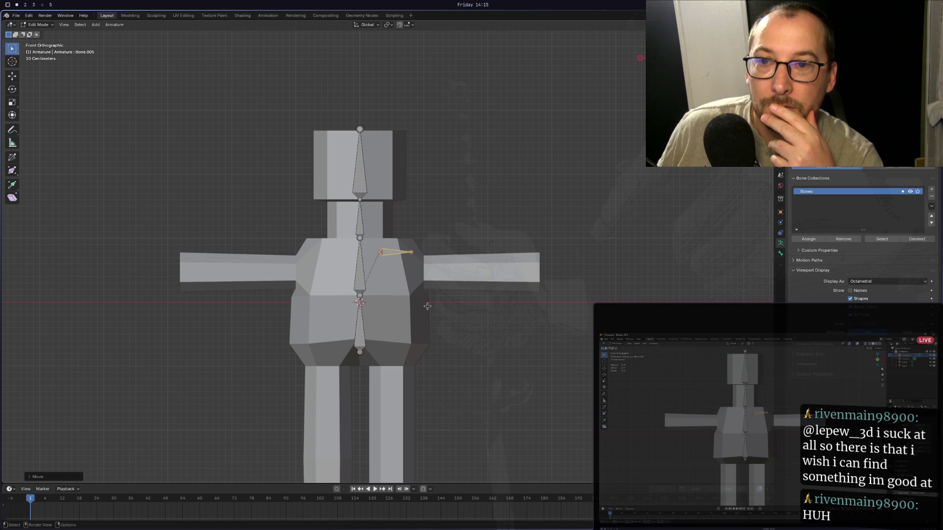
Rename the shoulder bone to Clavicle.L in the Bone properties
left_click(781, 253)
left_click(864, 143)
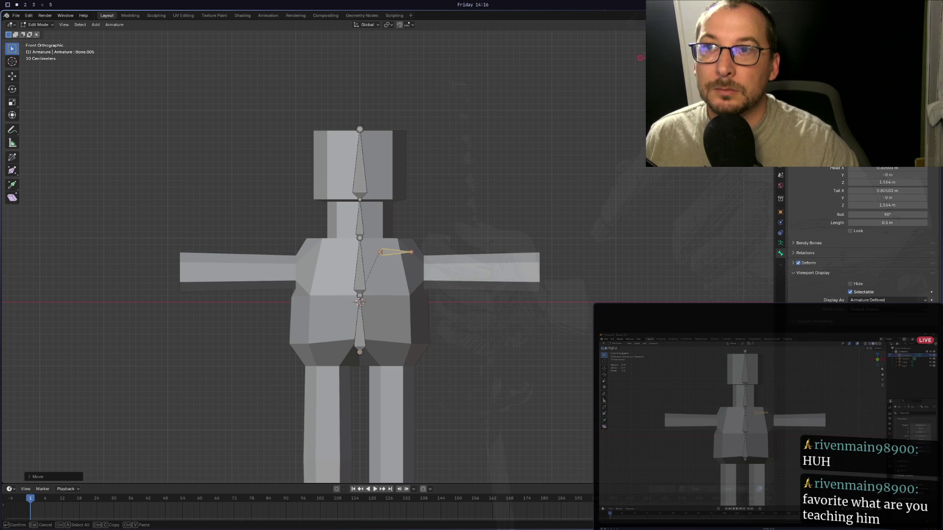
key("Return")
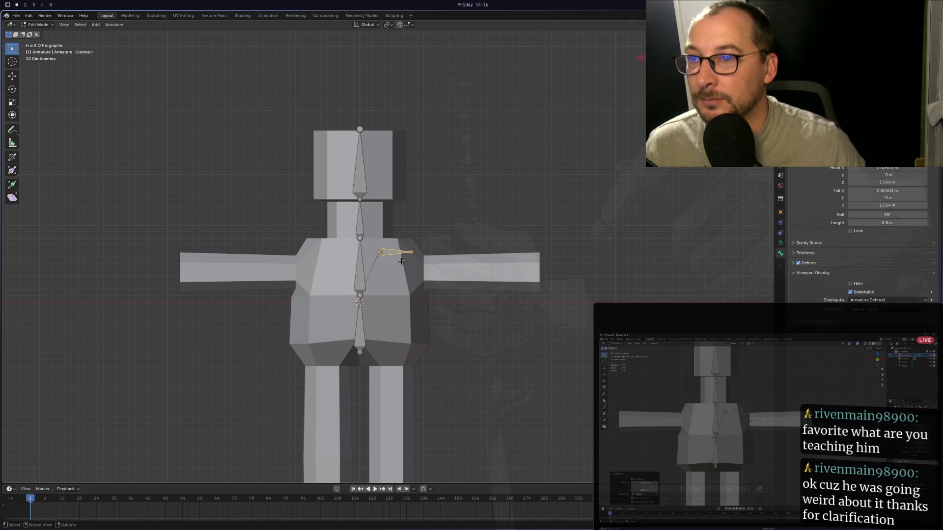
Duplicate the clavicle into the right upper arm, then clear the parent of both bones
key("shift+d")
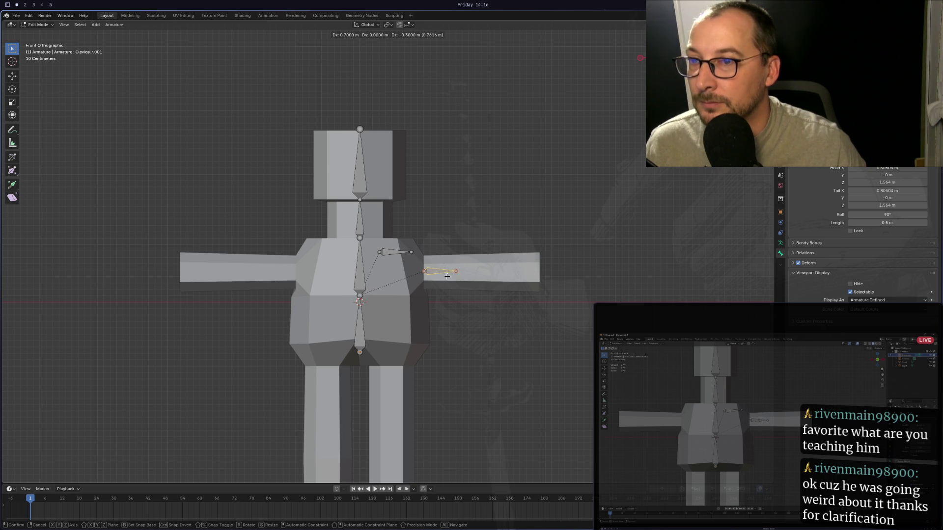
left_click(449, 276)
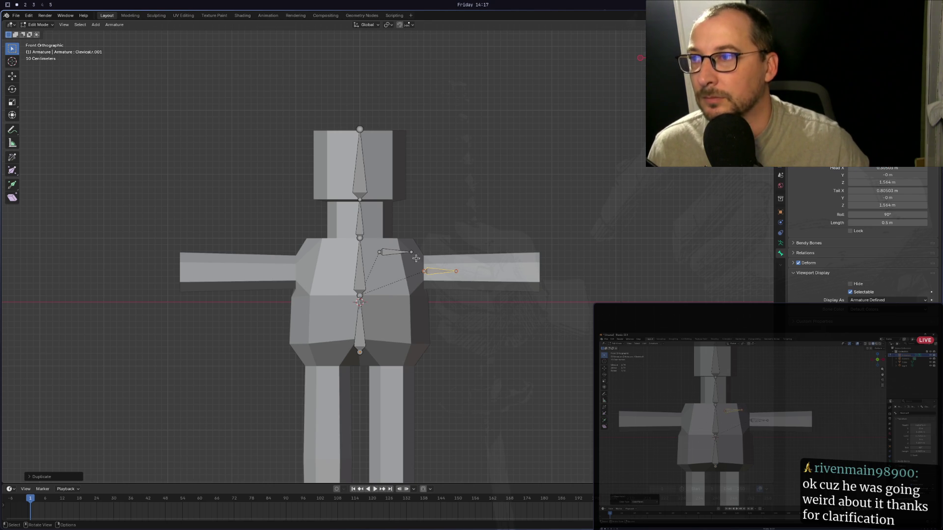
left_click(392, 254)
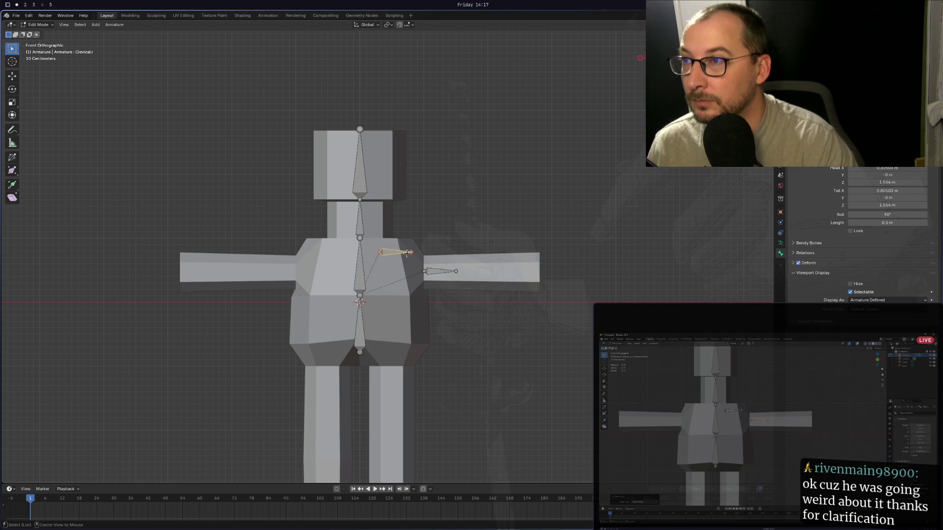
key("alt+p")
left_click(377, 253)
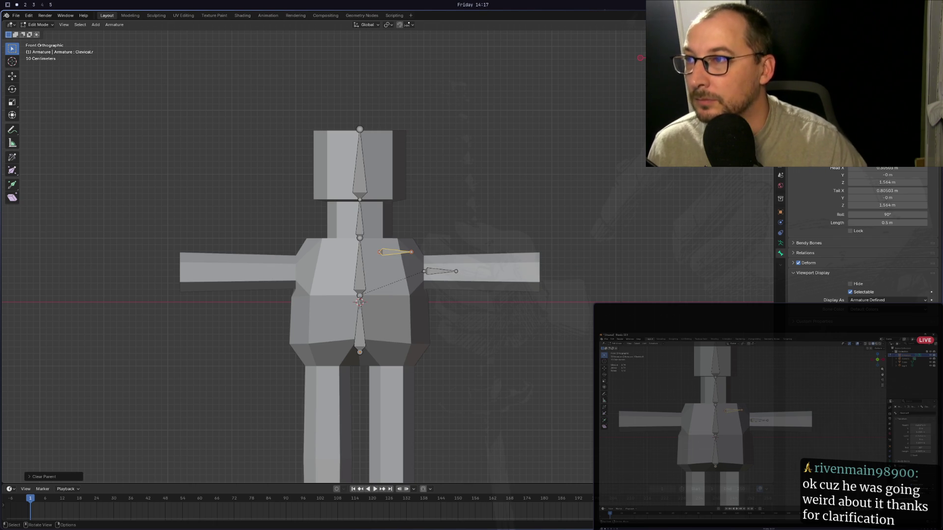
left_click(438, 272)
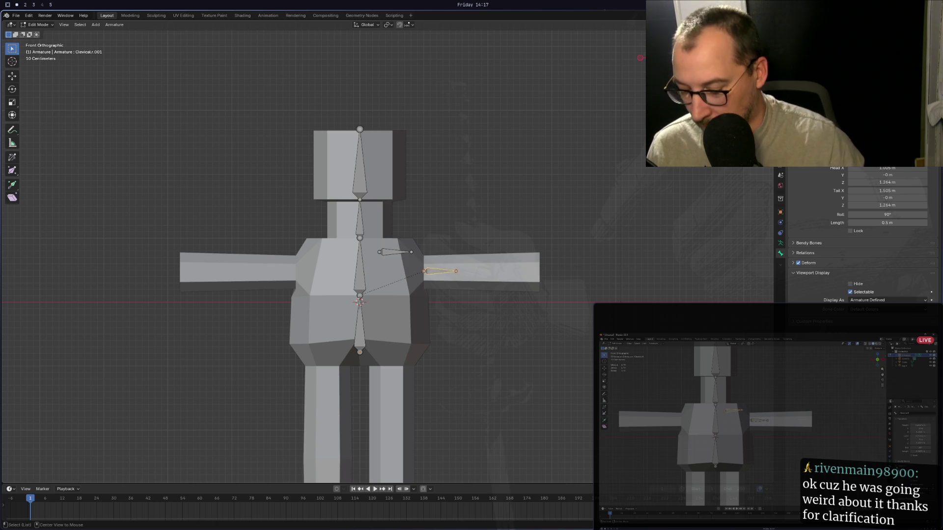
key("alt+p")
left_click(432, 273)
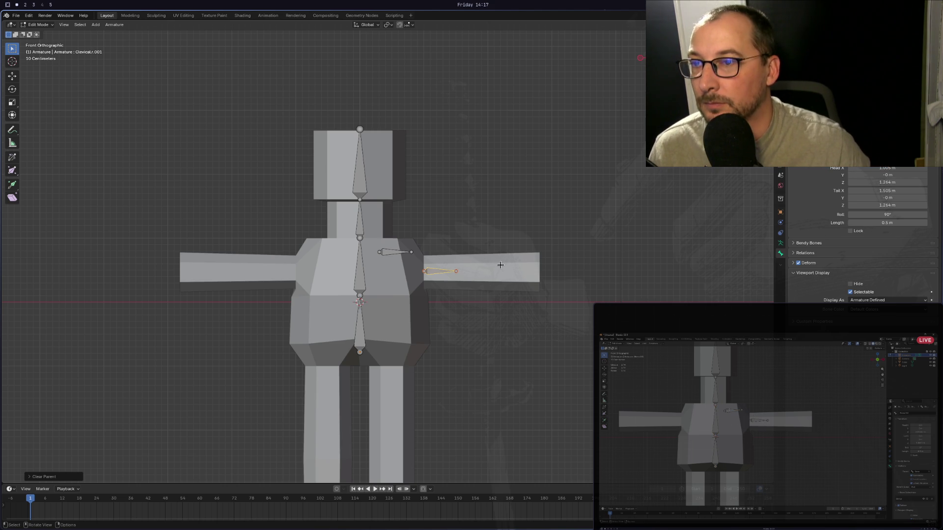
Parent the small shoulder bone to spine bone Bone.002, keeping offset
left_click(360, 240)
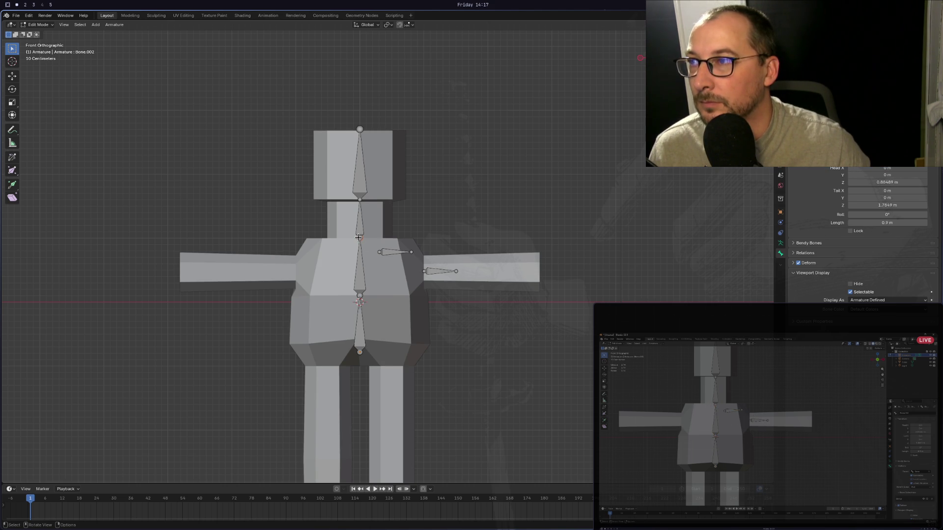
left_click(396, 253)
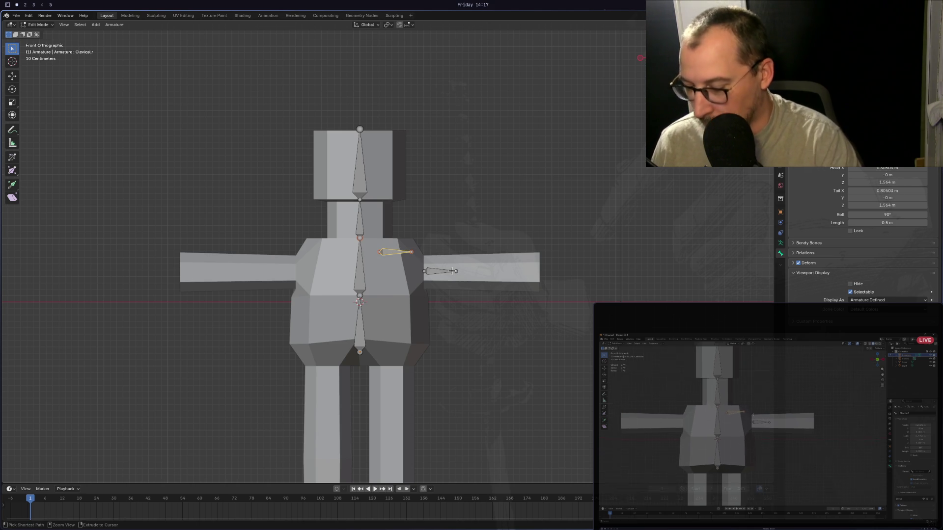
key("ctrl+p")
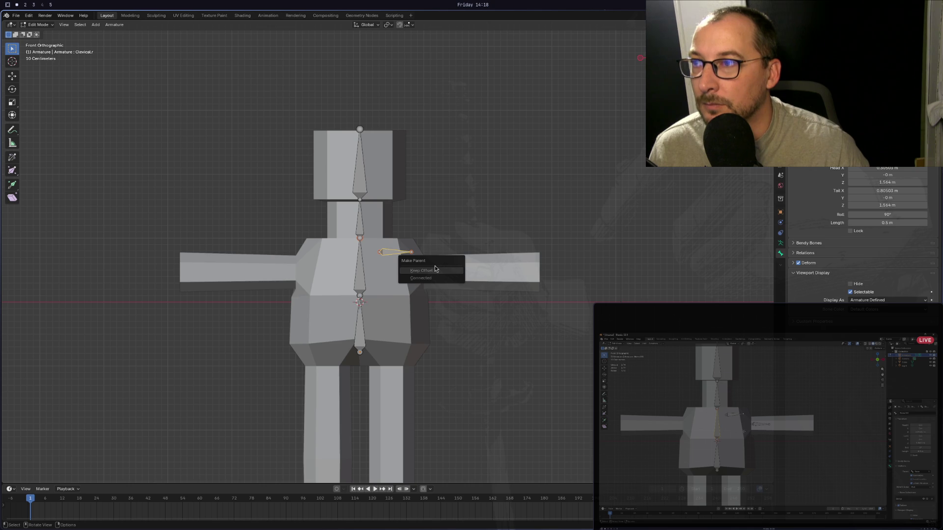
left_click(431, 272)
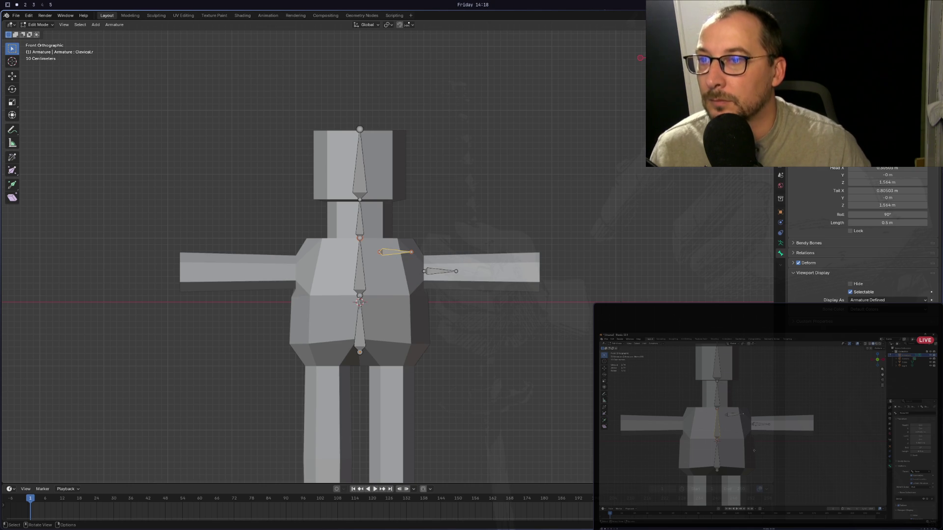
Delete the extra shoulder bone
left_click(361, 266)
left_click(393, 249)
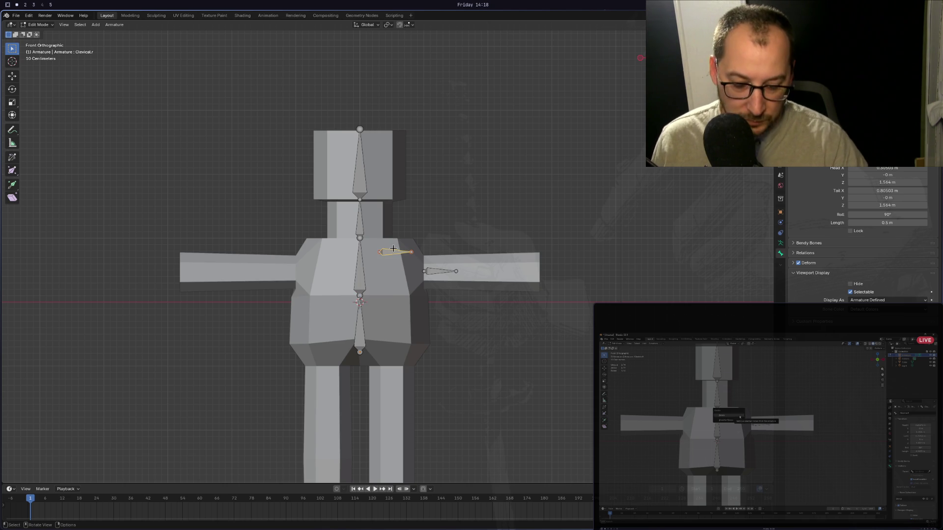
key("x")
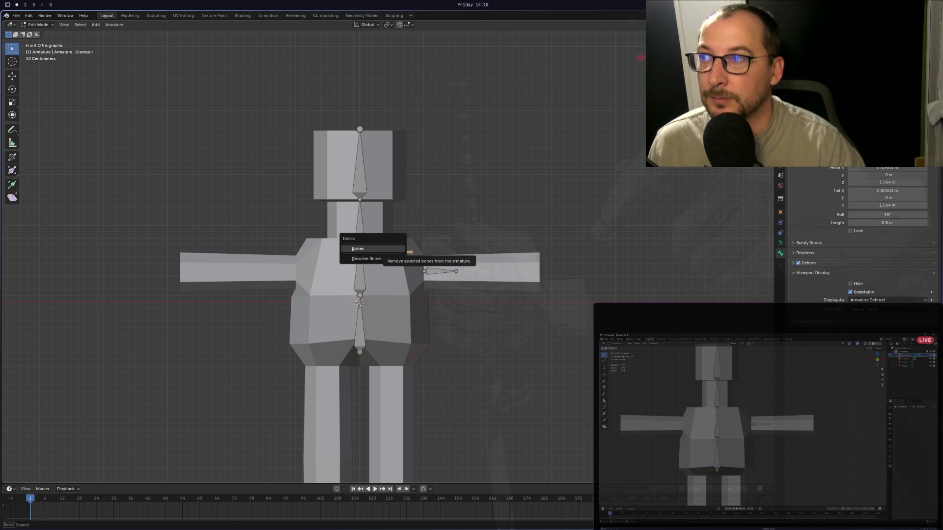
left_click(393, 249)
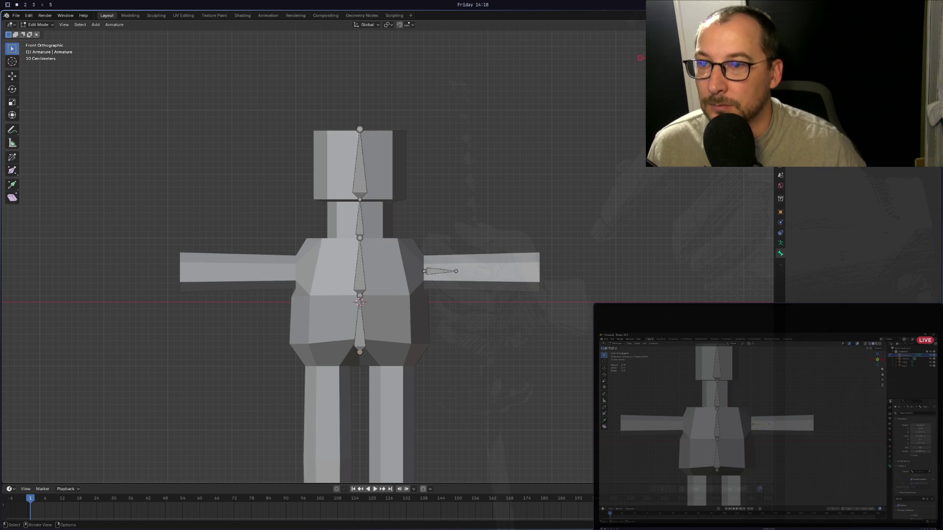
Parent the right clavicle bone to Bone.002 with Keep Offset
left_click(439, 273)
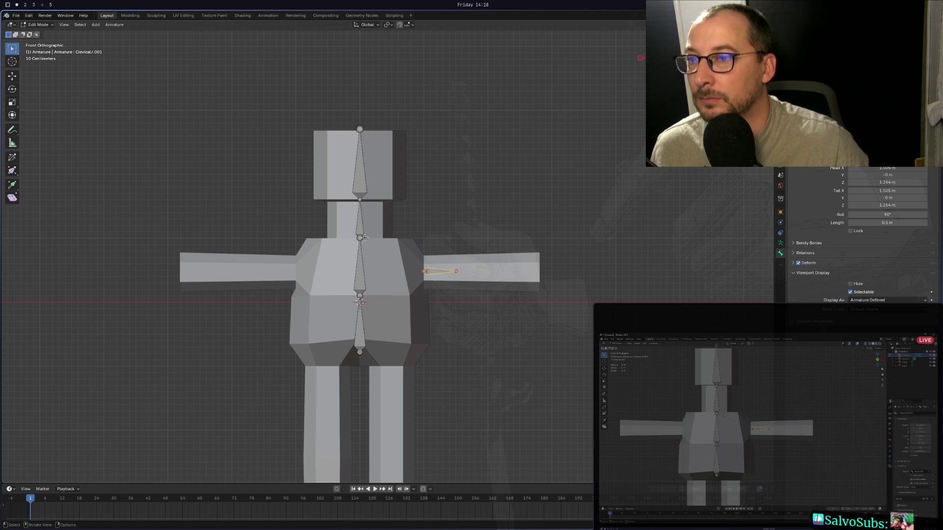
left_click(361, 266, "shift")
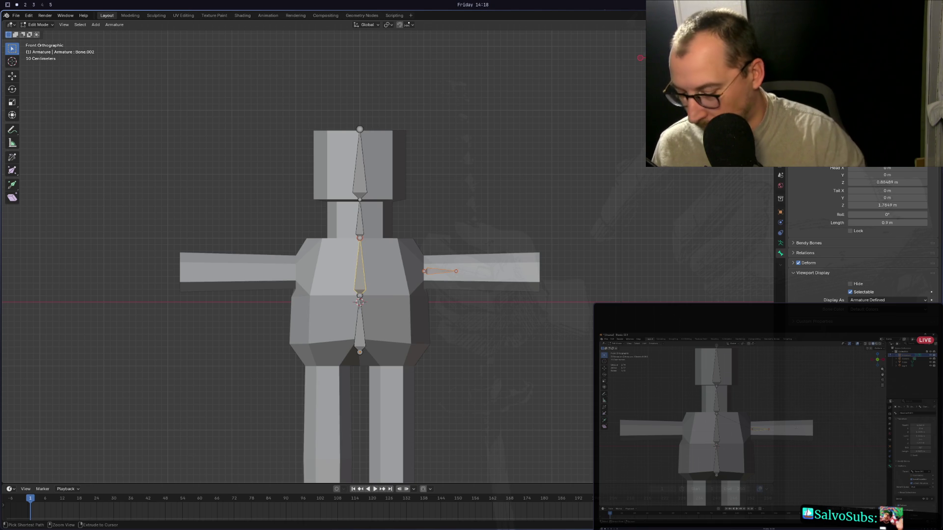
key("ctrl+p")
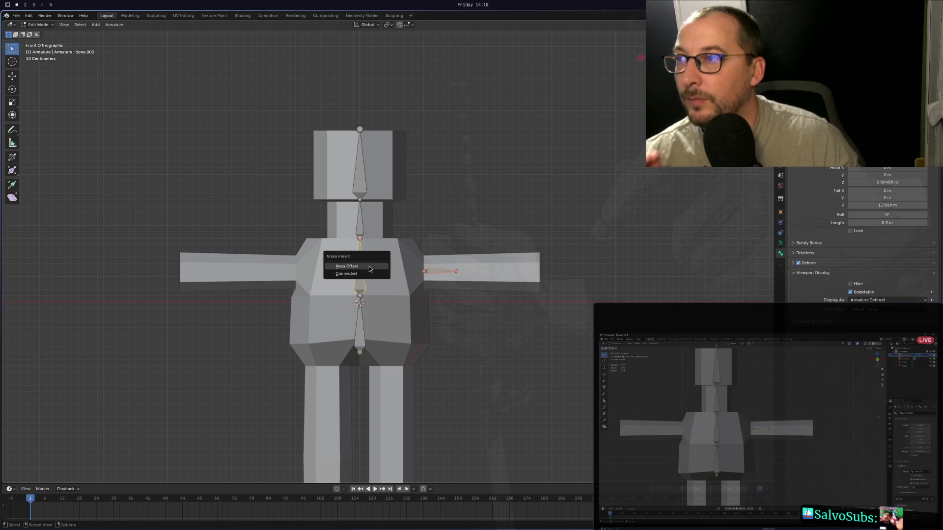
left_click(368, 266)
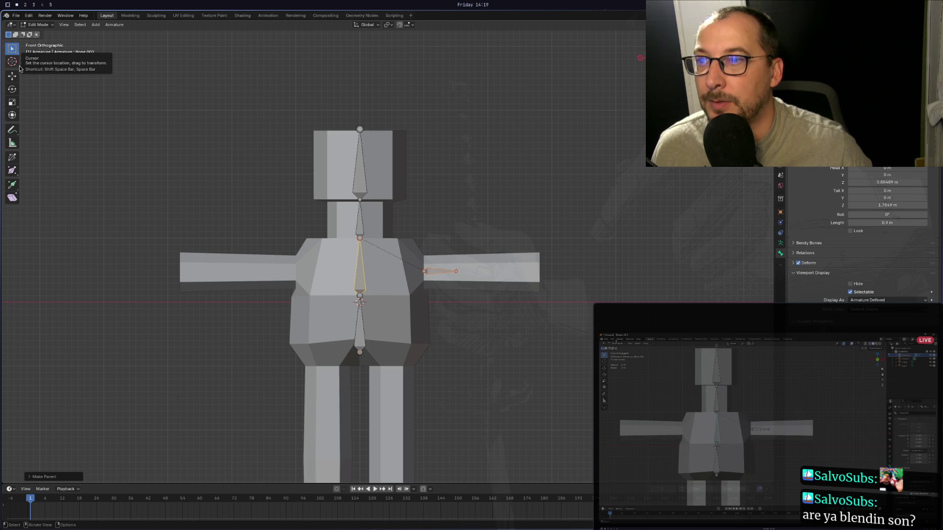
left_click(37, 24)
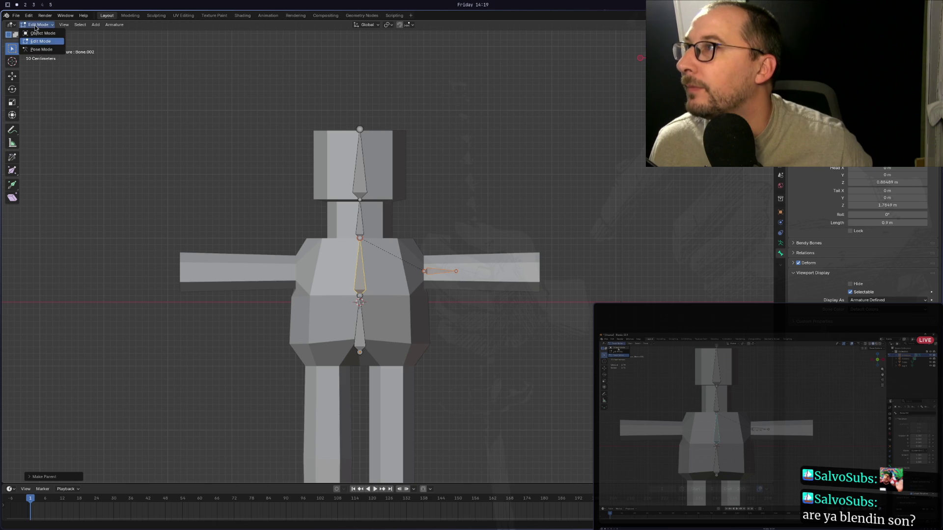
In Pose Mode, test moving and rotating the torso bone, cancelling each change
left_click(32, 49)
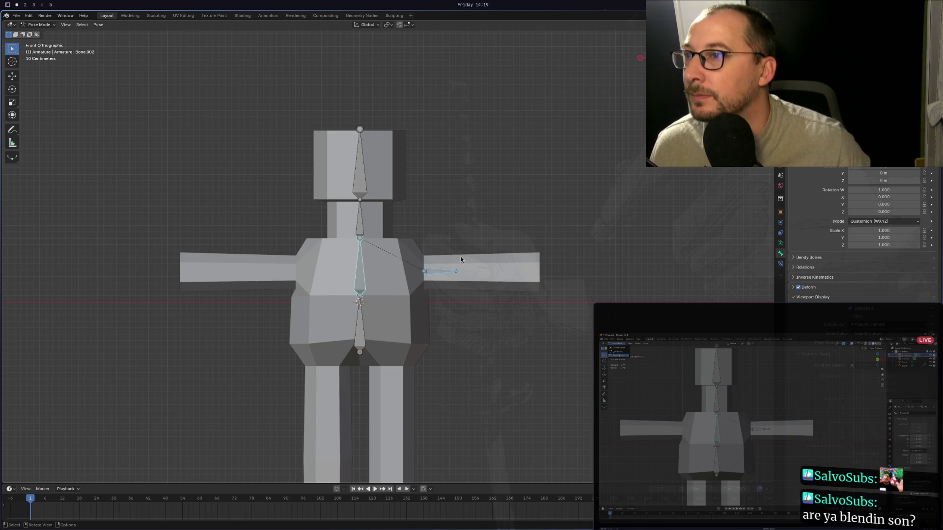
mouse_move(459, 272)
left_mouse_down()
mouse_move(403, 203)
mouse_move(444, 220)
left_mouse_up()
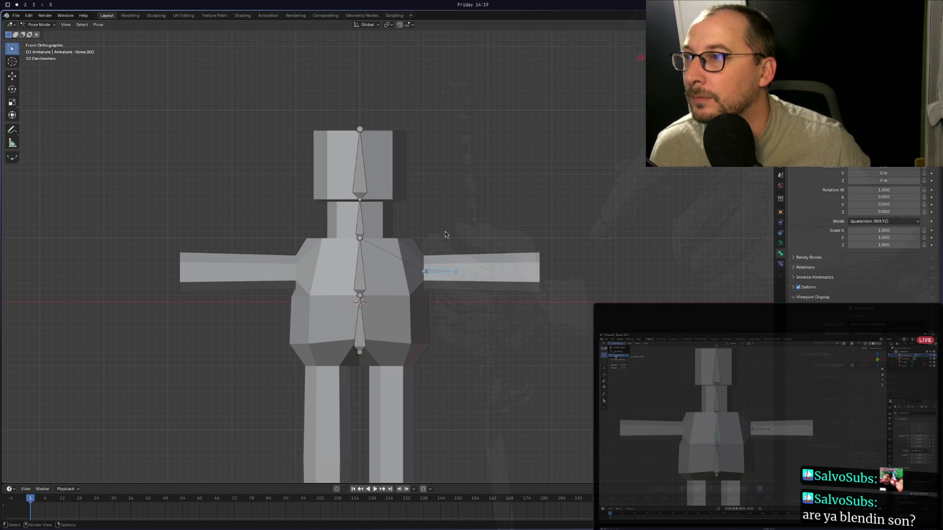
left_click(363, 242)
left_click(362, 244, "shift")
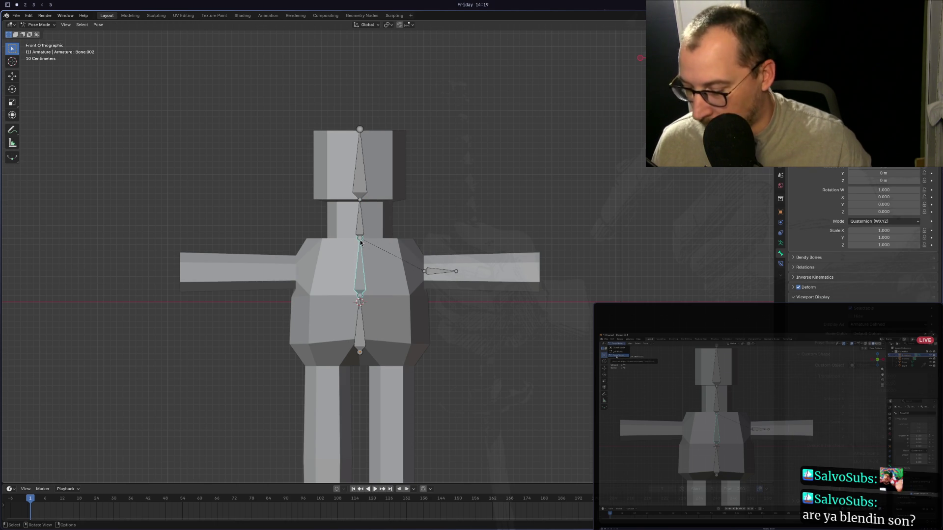
key("g")
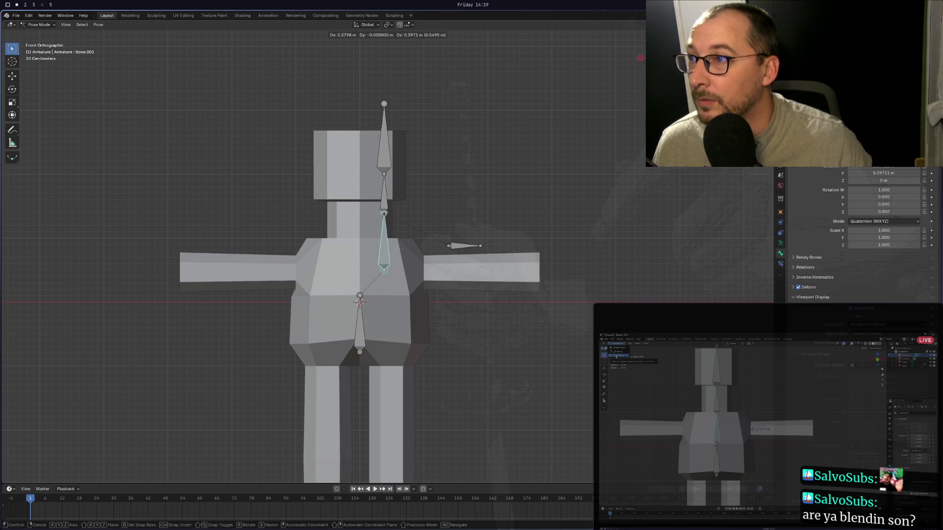
key("Escape")
key("r")
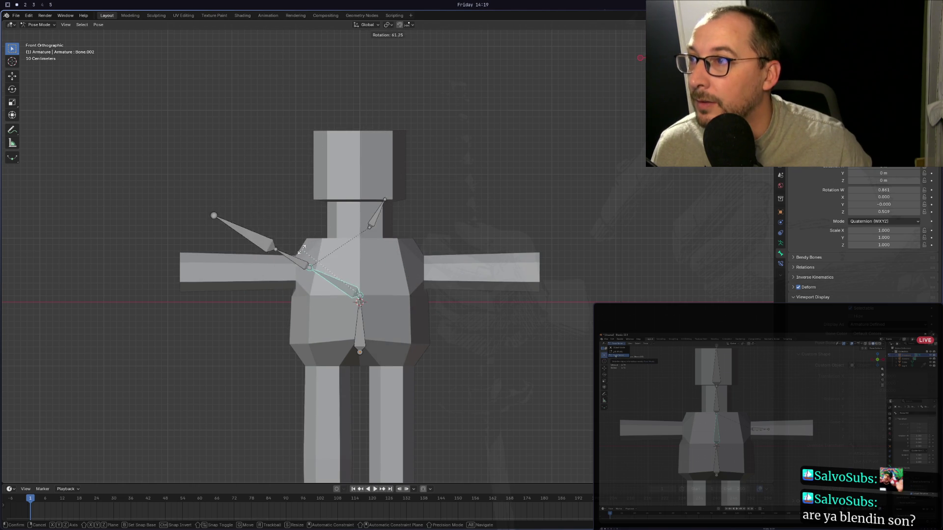
key("Escape")
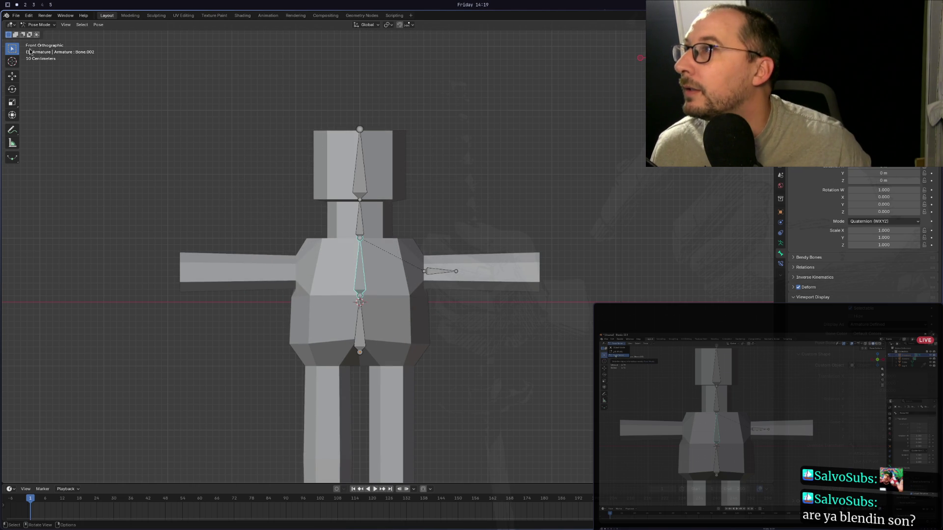
Switch the armature back to Object Mode
left_click(38, 25)
left_click(38, 33)
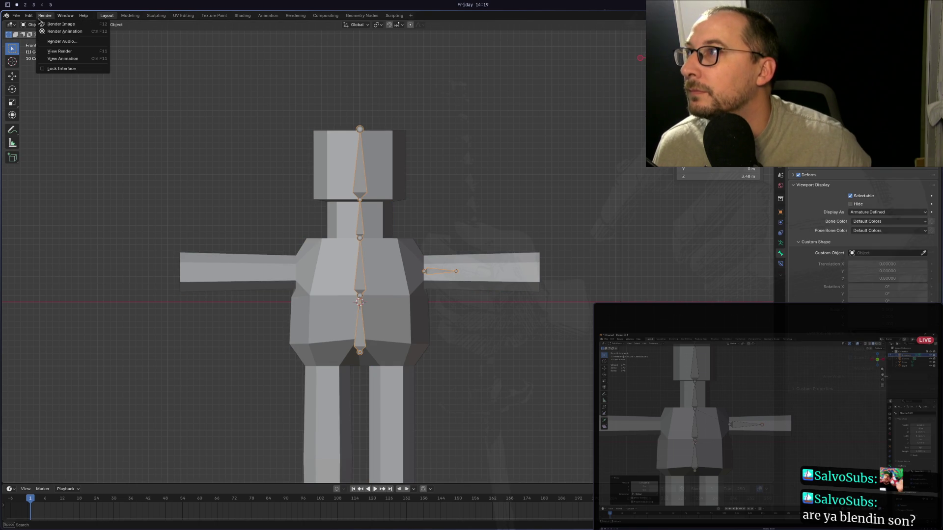
left_click(38, 24)
Return to Edit Mode and try lengthening the clavicle's tail, cancelling the change
left_click(38, 41)
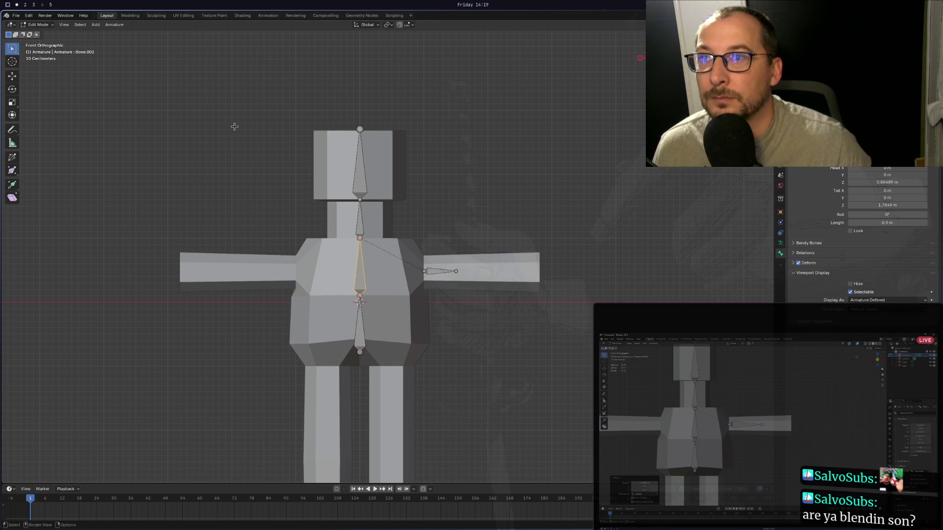
left_click(437, 270)
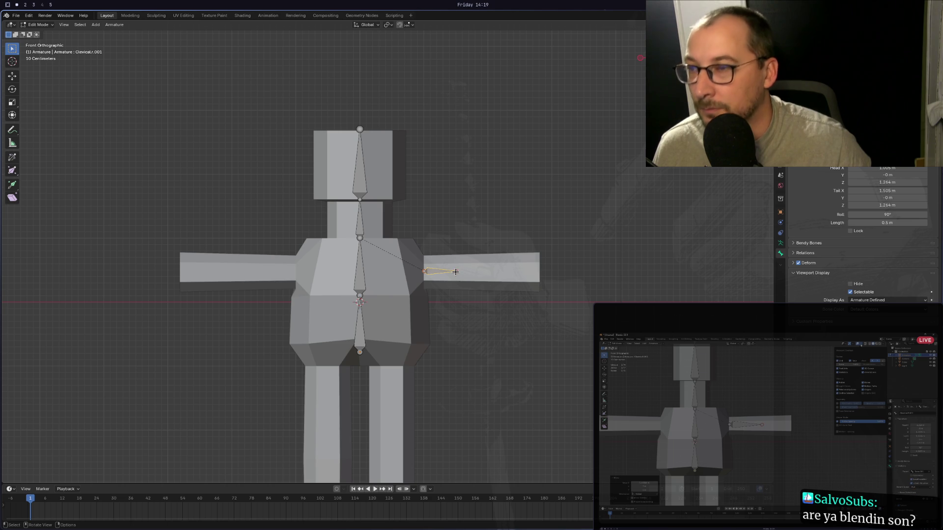
key("g")
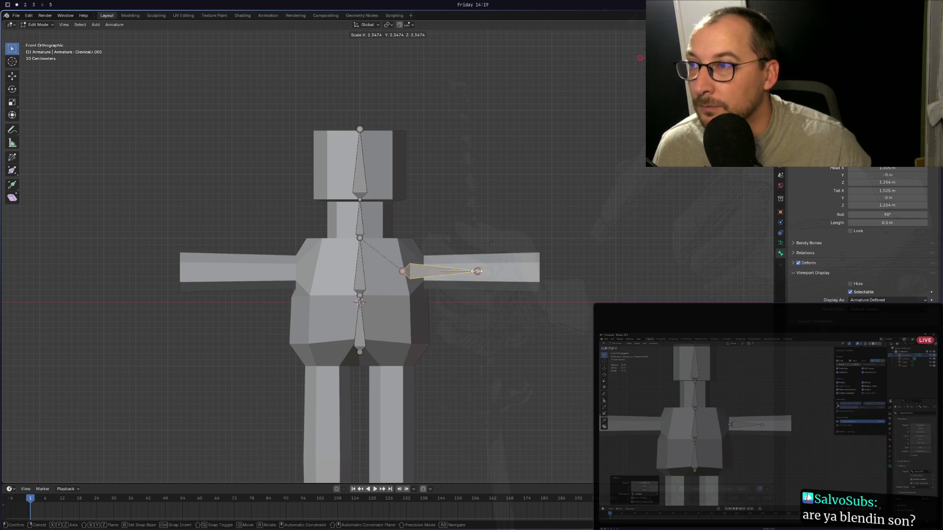
key("Escape")
key("alt+a")
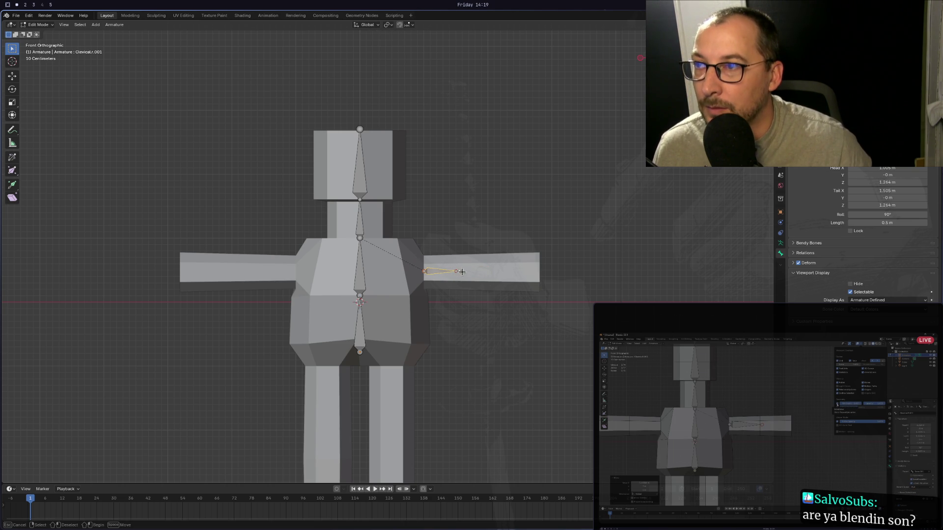
mouse_move(454, 271)
left_mouse_down()
mouse_move(484, 273)
mouse_move(482, 260)
left_mouse_up()
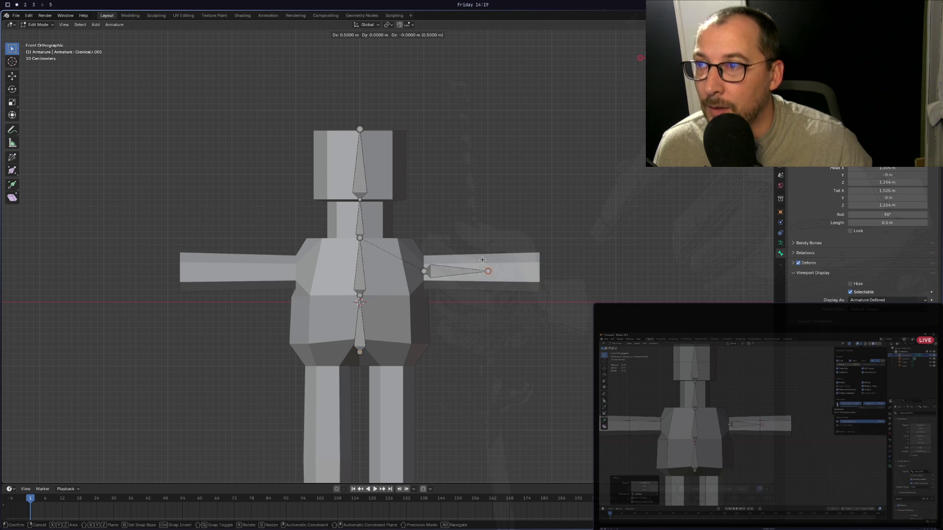
right_click(482, 259)
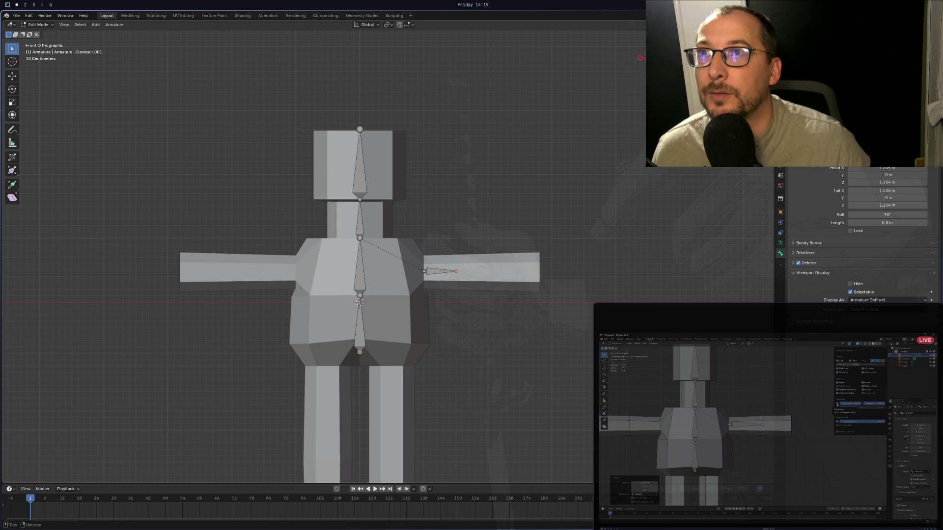
middle_click_drag(482, 260, 482, 260, "shift")
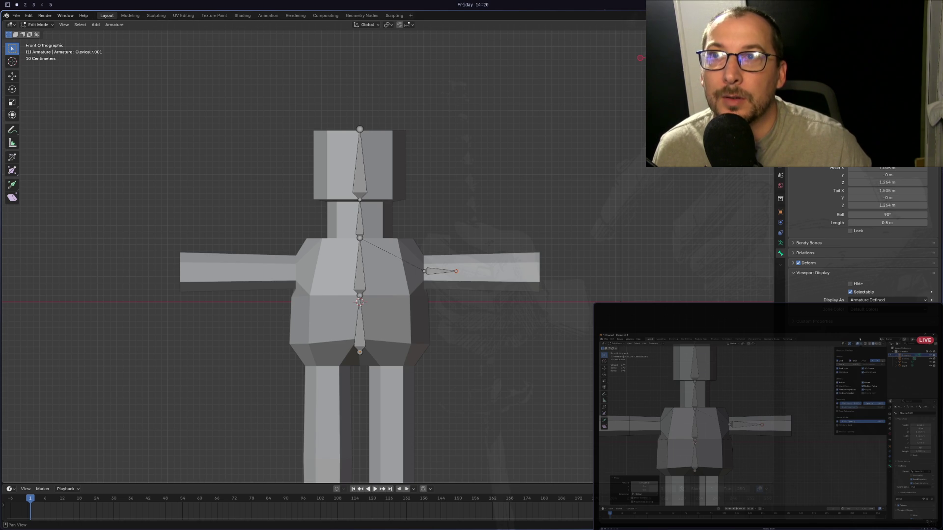
Enable the Wireframe overlay in the Viewport Overlays popover
left_click(767, 25)
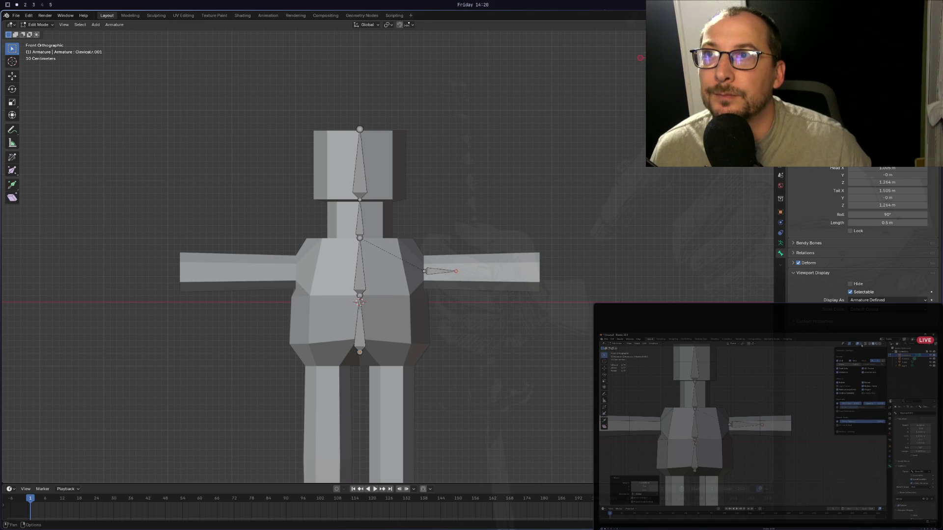
left_click(696, 24)
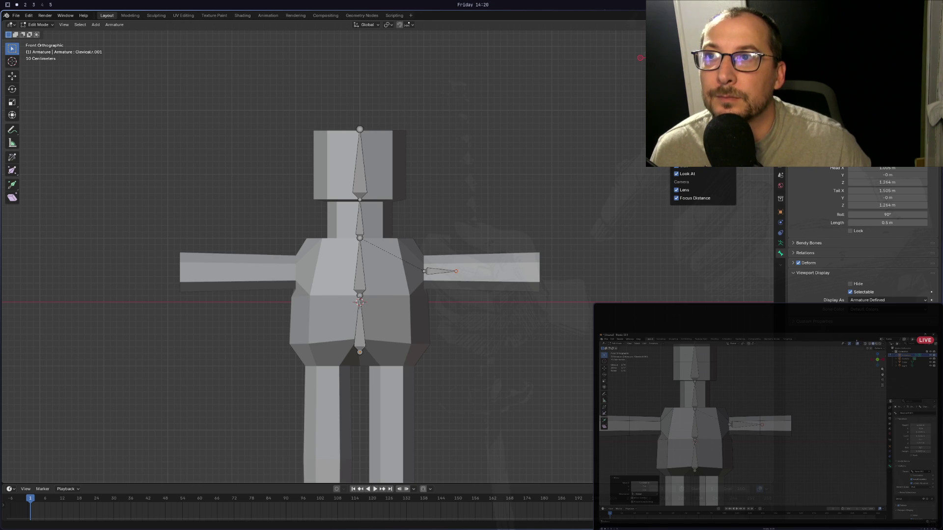
left_click(718, 24)
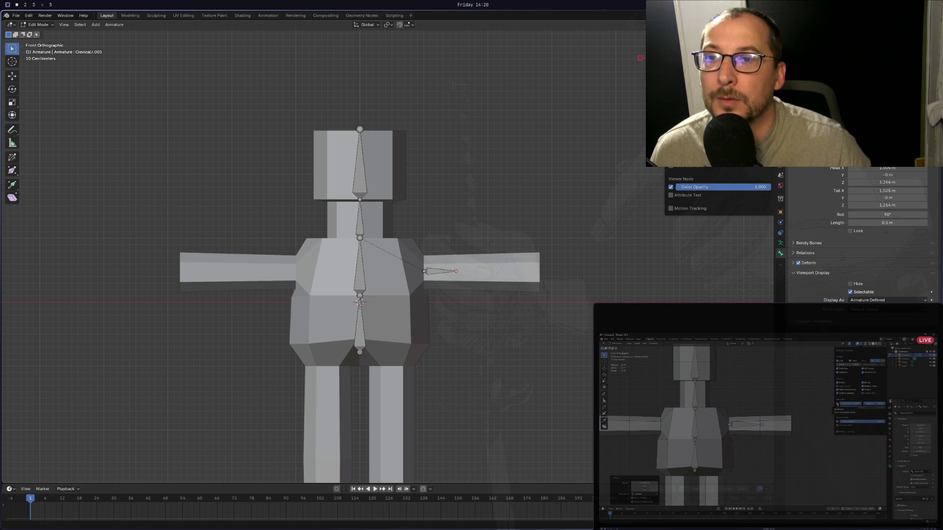
left_click(671, 158)
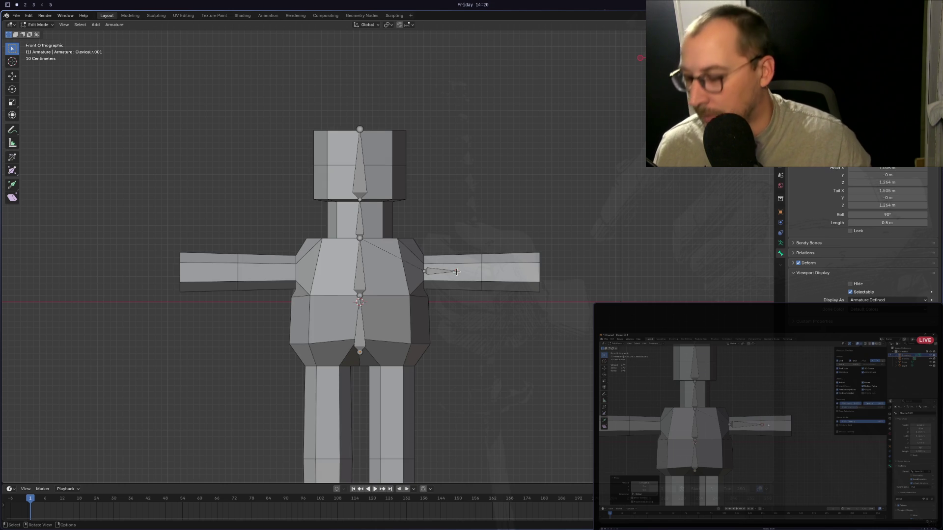
Stretch the upper-arm bone's tail further right along the arm, constrained to global X
left_click_drag(457, 272, 483, 273)
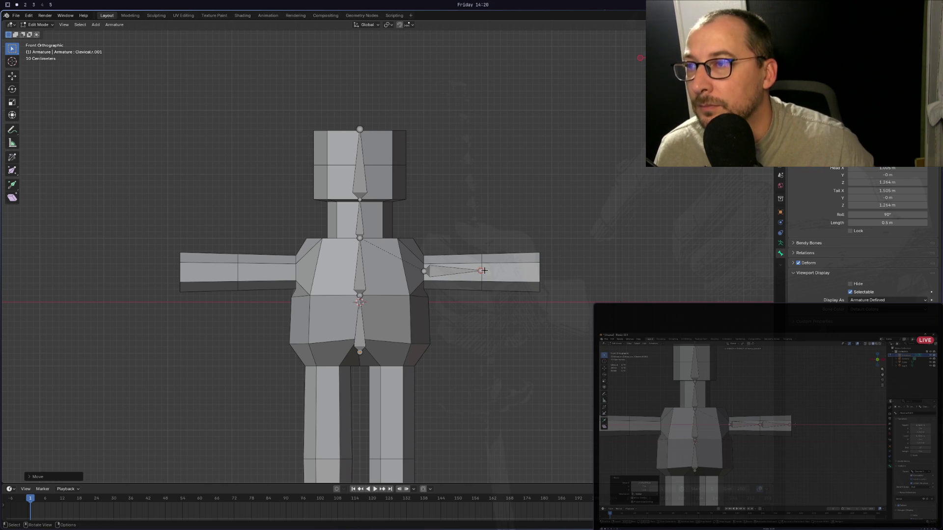
key("g")
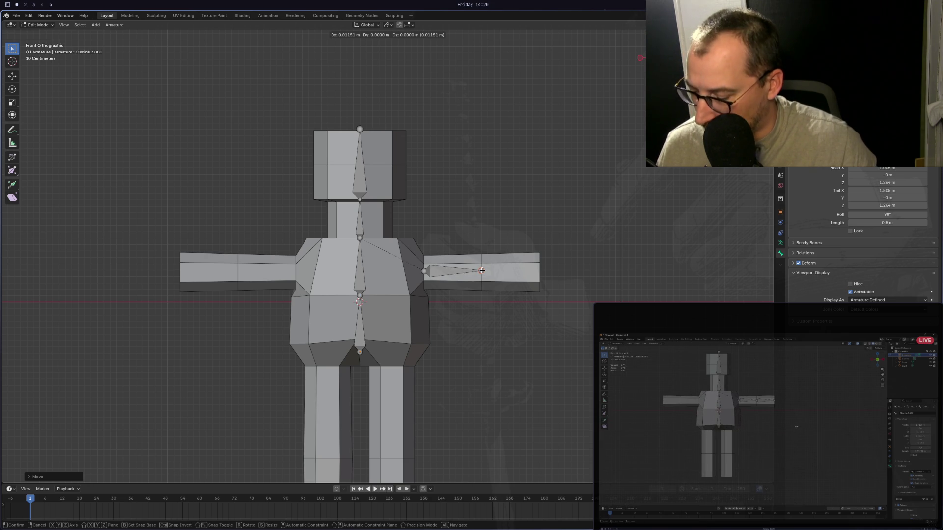
key("Escape")
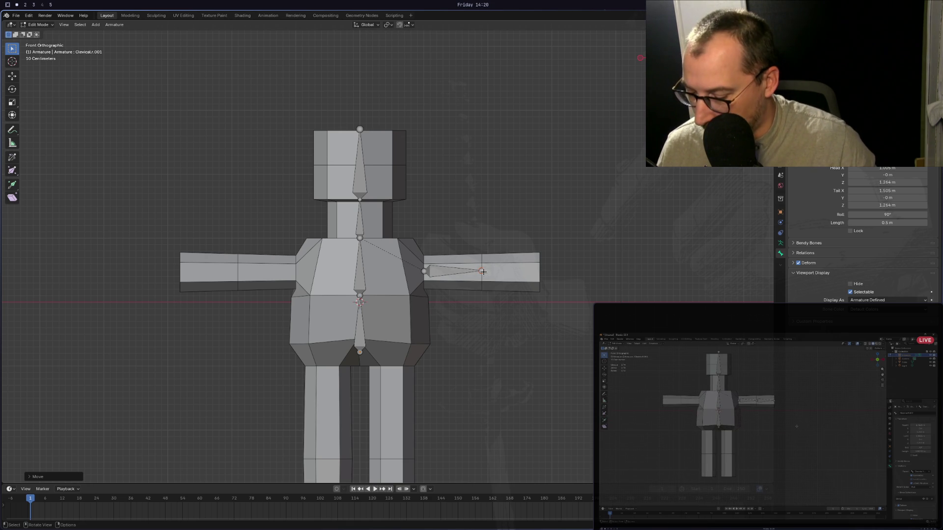
key("g")
key("x")
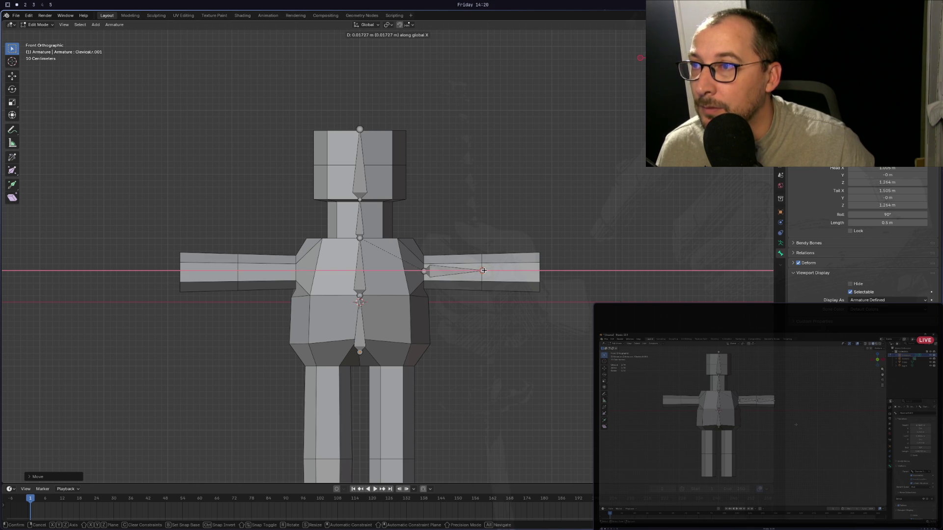
left_click(482, 271)
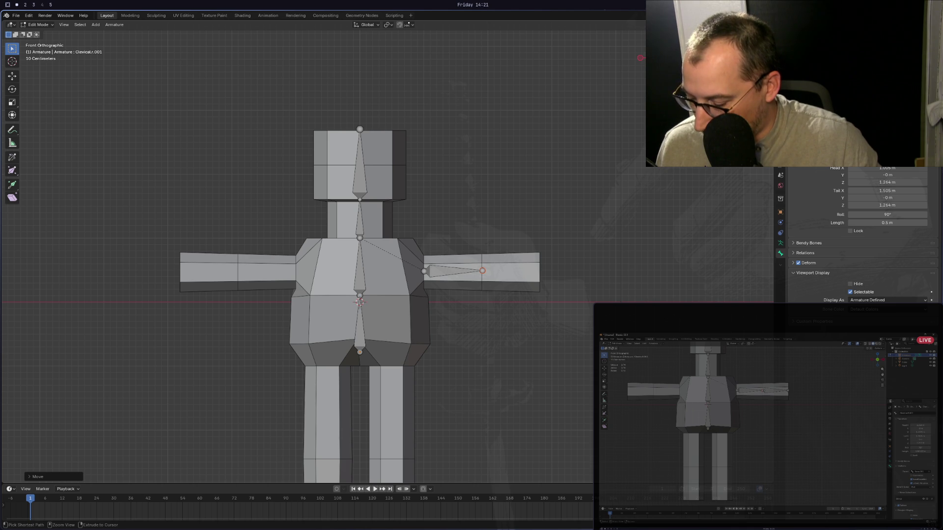
key("e")
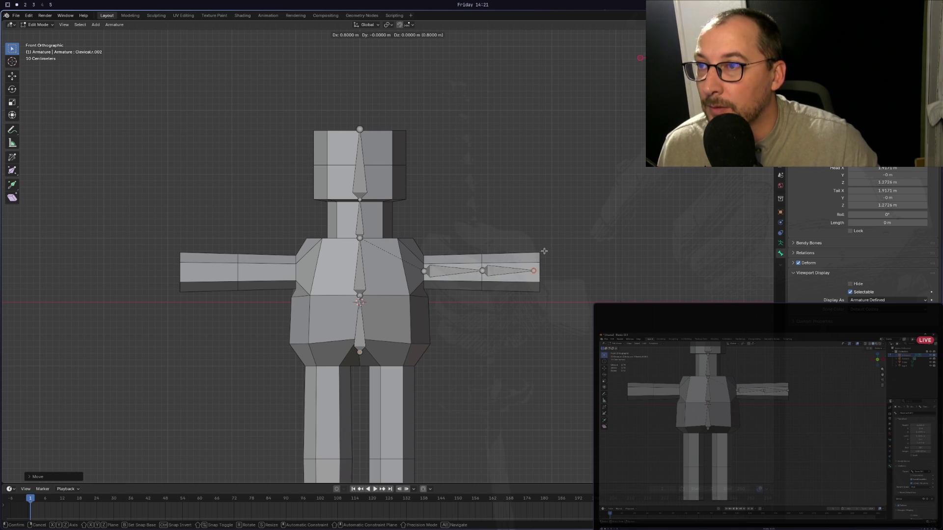
Extrude a bone to the arm's end, then duplicate both arm bones and move the copy down
left_click(545, 252)
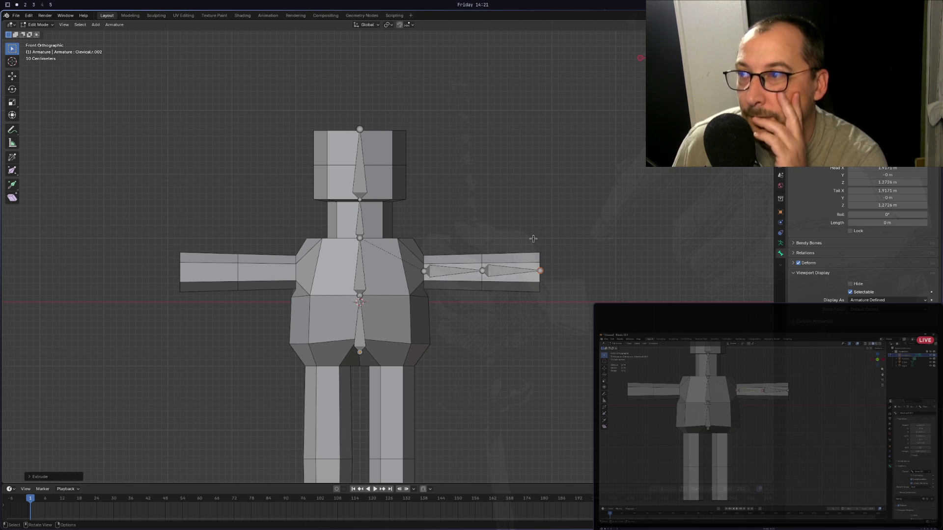
left_click(512, 270, "shift")
left_click(454, 271, "shift")
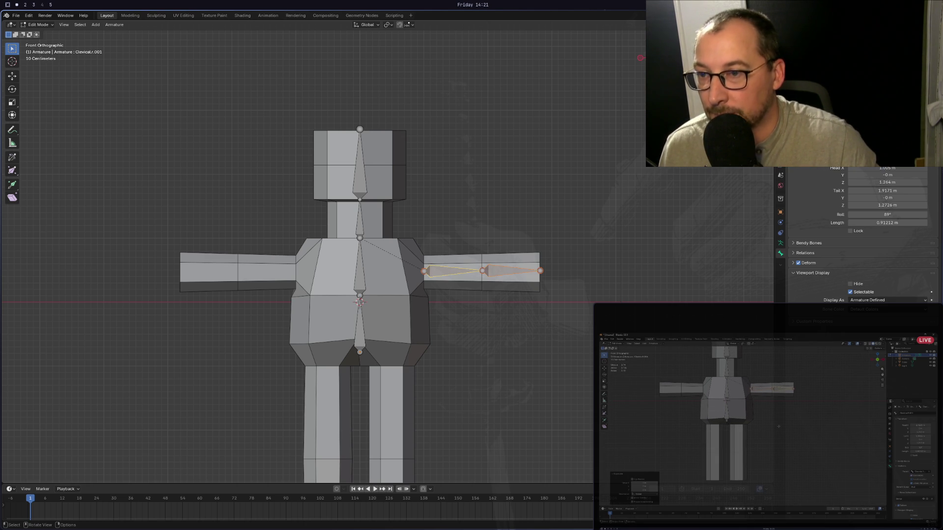
key("shift+d")
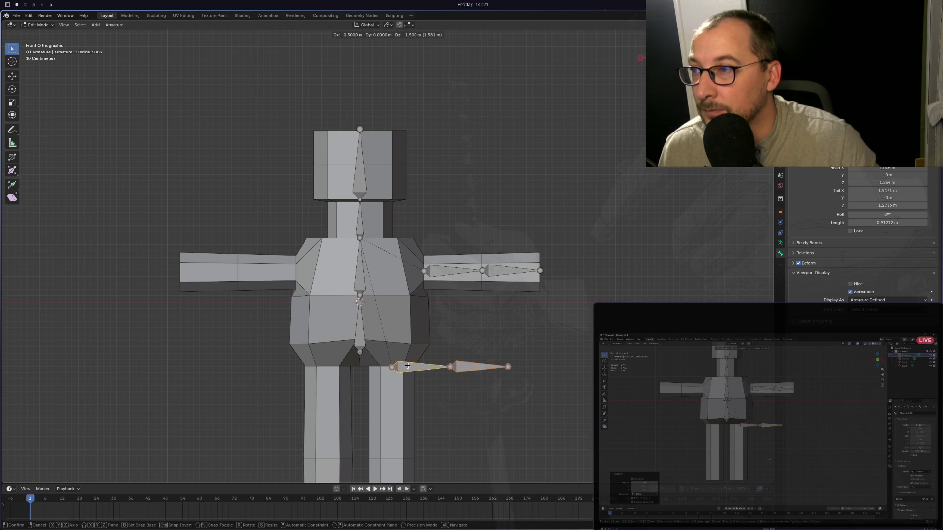
Drop the duplicated bone pair below the torso and test rotating it
left_click(407, 366)
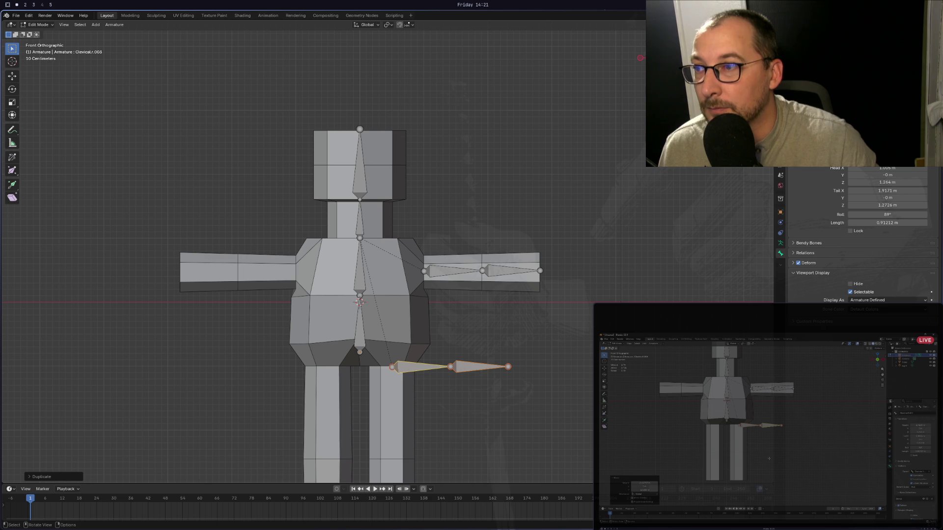
scroll(469, 379, "down", 2)
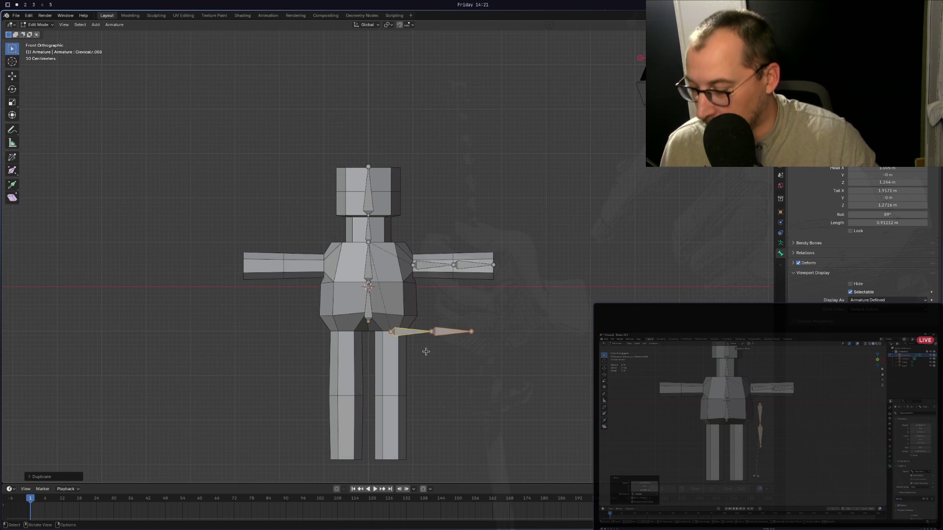
key("r")
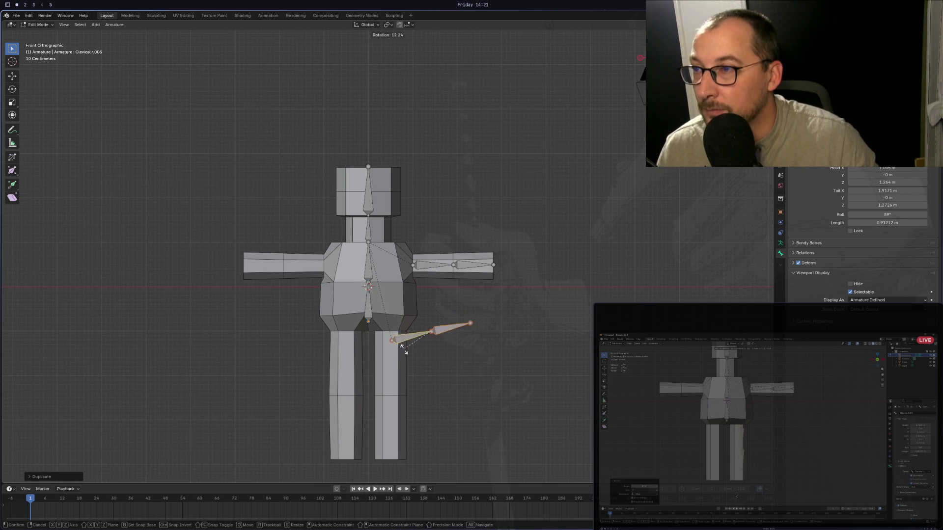
right_click(403, 344)
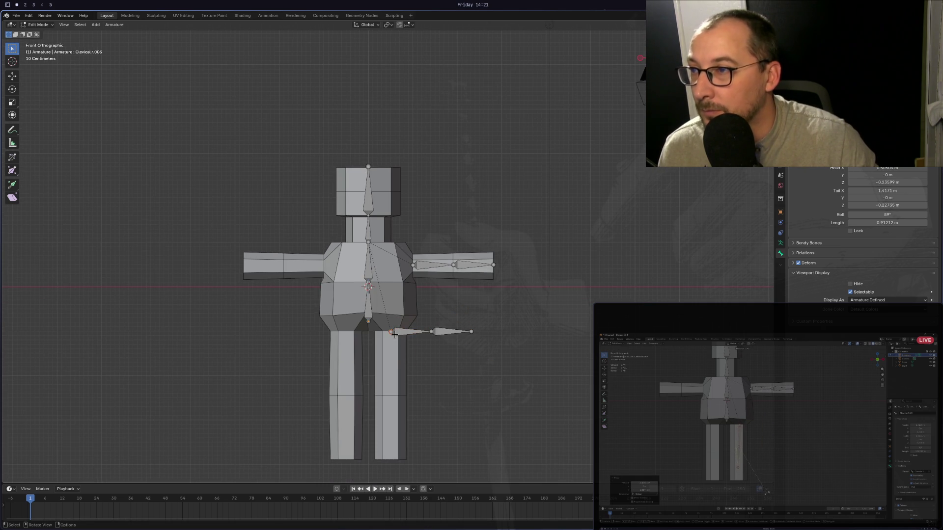
key("r")
right_click(412, 339)
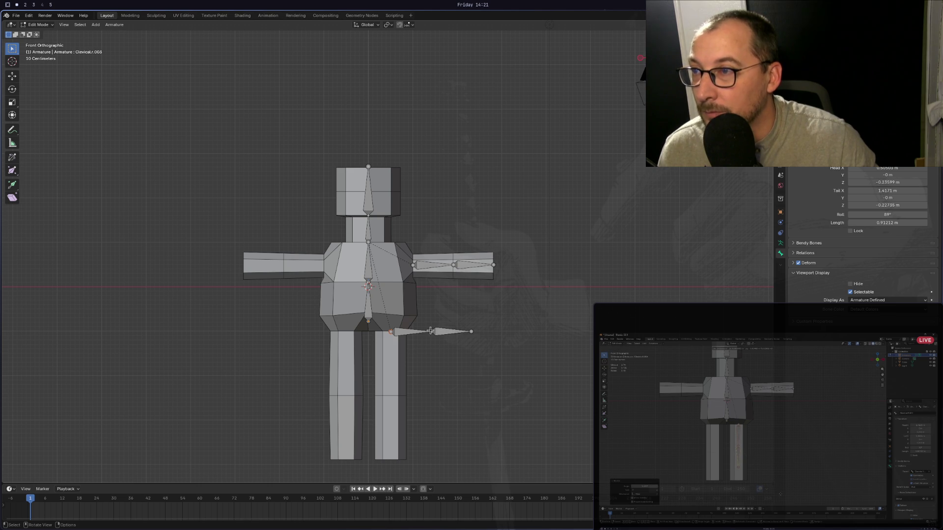
left_click(435, 331, "shift")
left_click(447, 332, "shift")
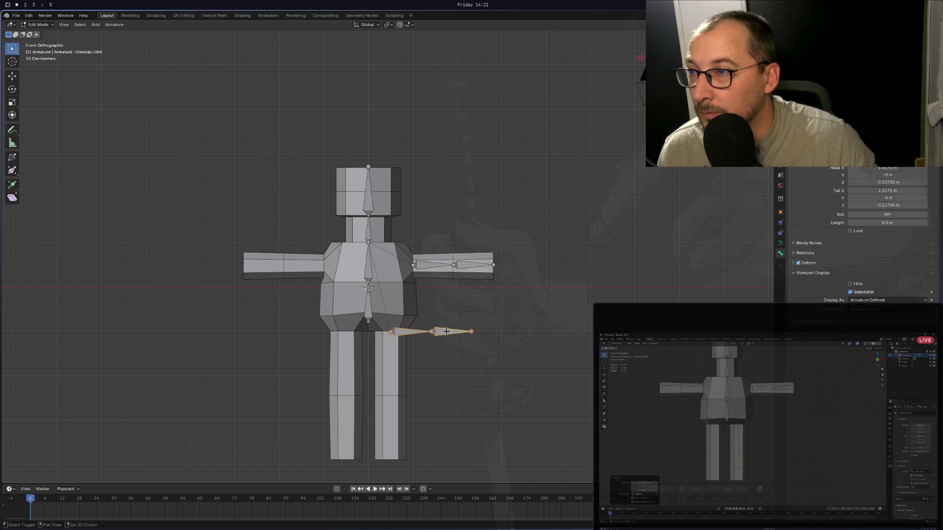
key("r")
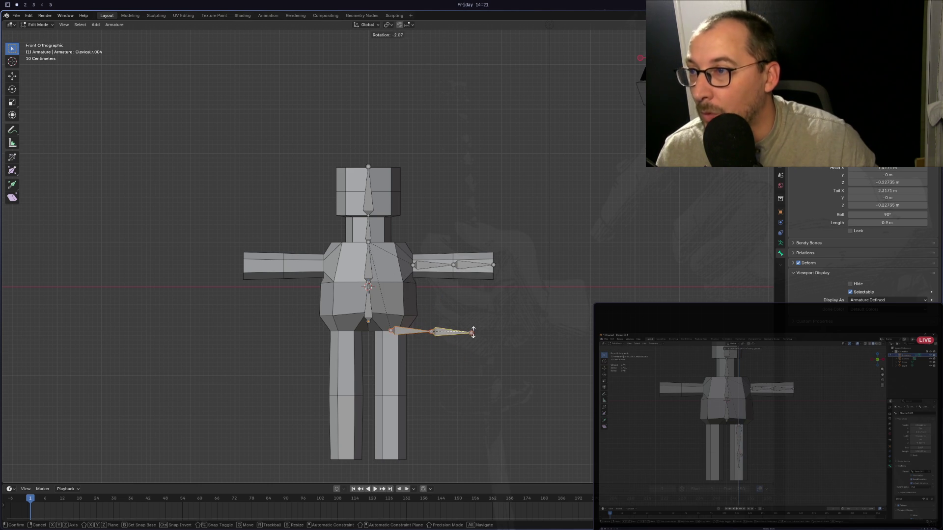
right_click(422, 334)
Rotate the duplicated bone chain down toward the leg
left_click(400, 333)
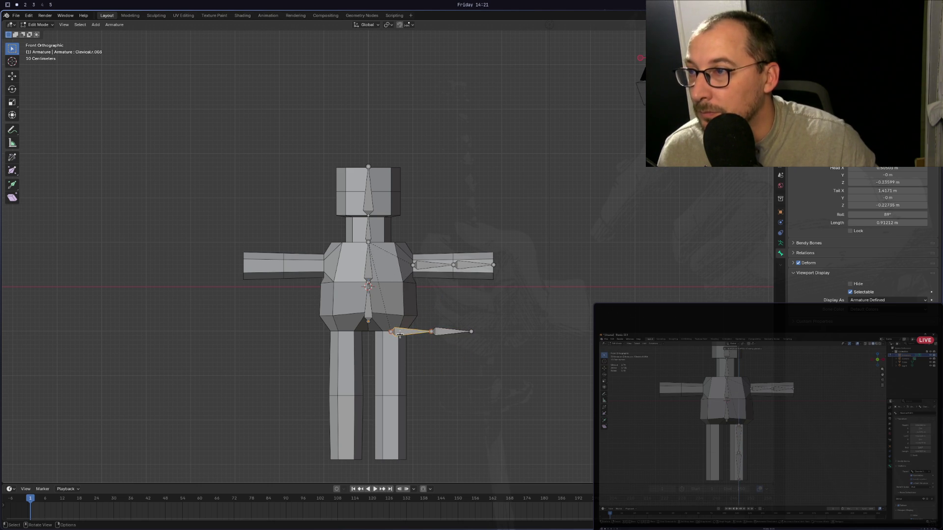
key("r")
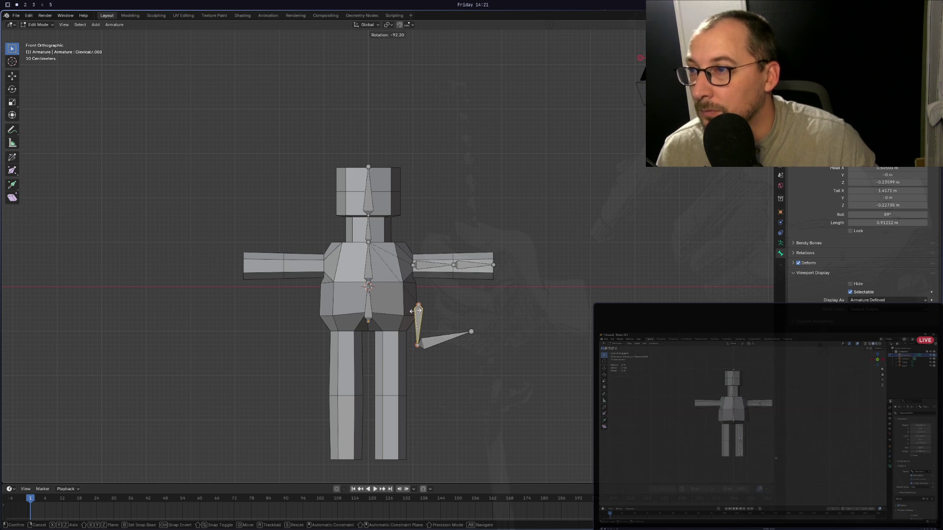
right_click(462, 332)
left_click_drag(451, 334, 432, 375)
right_click(432, 376)
left_click(408, 331)
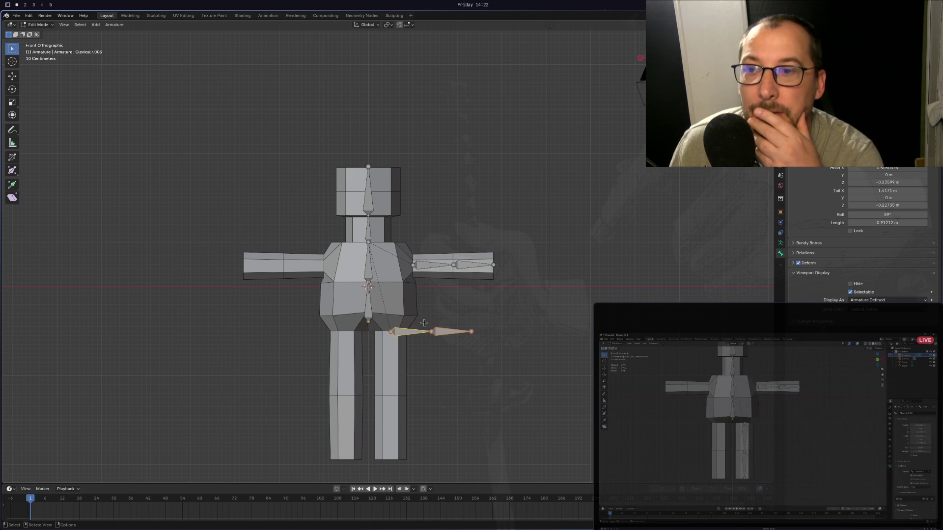
key("r")
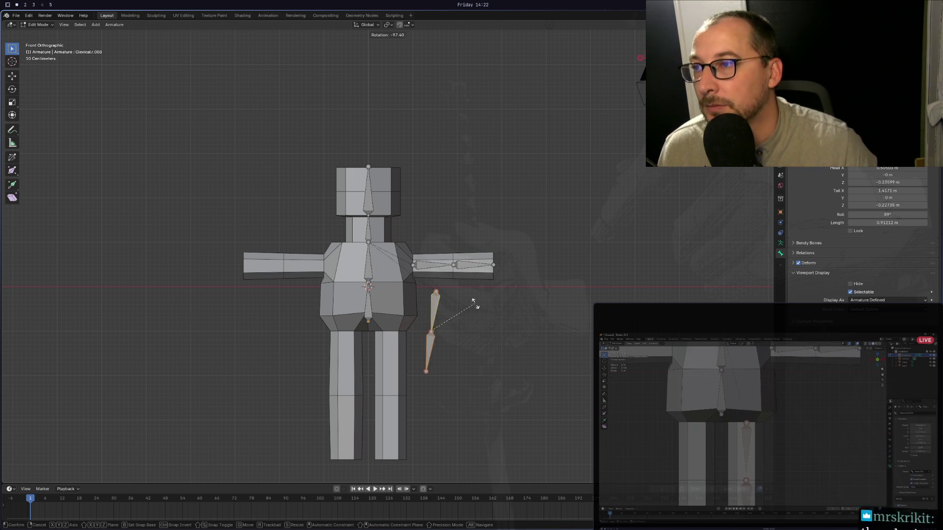
left_click(469, 335)
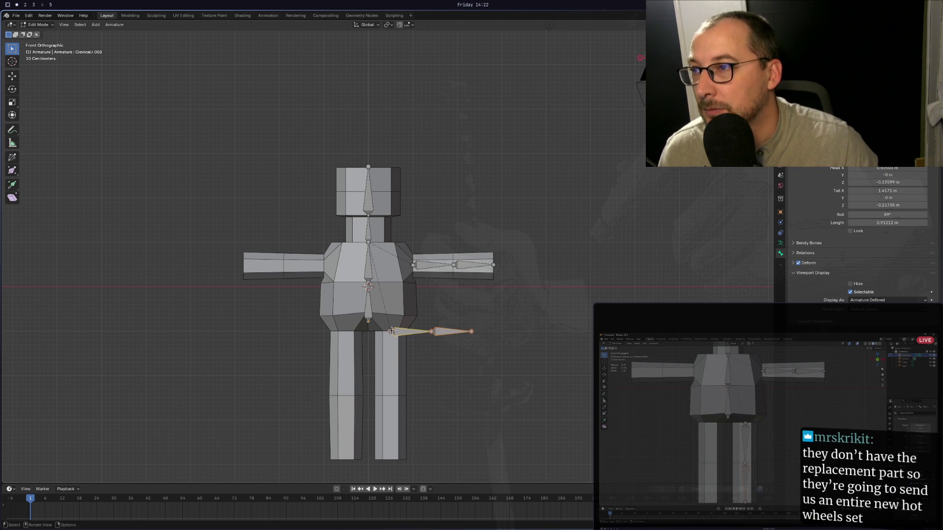
Select the hip bones and the outer bone's tail, testing rotations and moves toward the leg
key("alt+a")
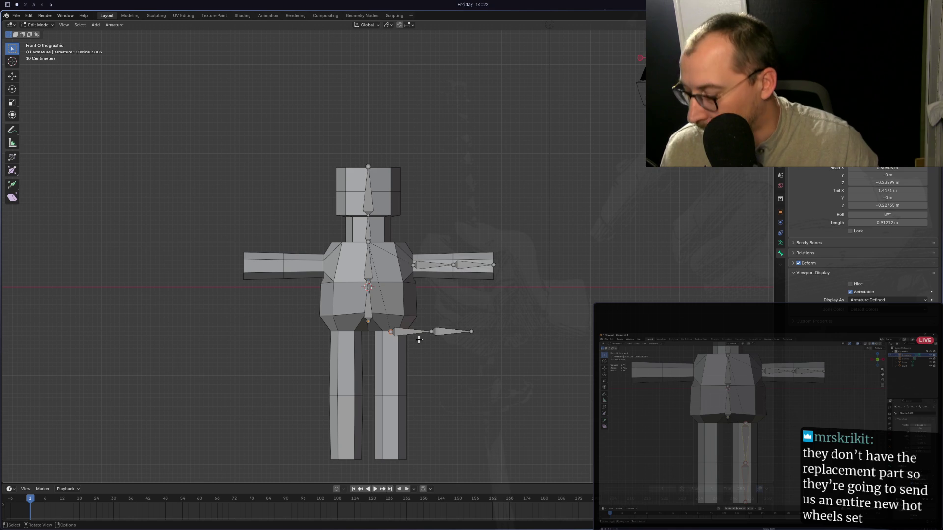
left_click(441, 334)
left_click(404, 333, "shift")
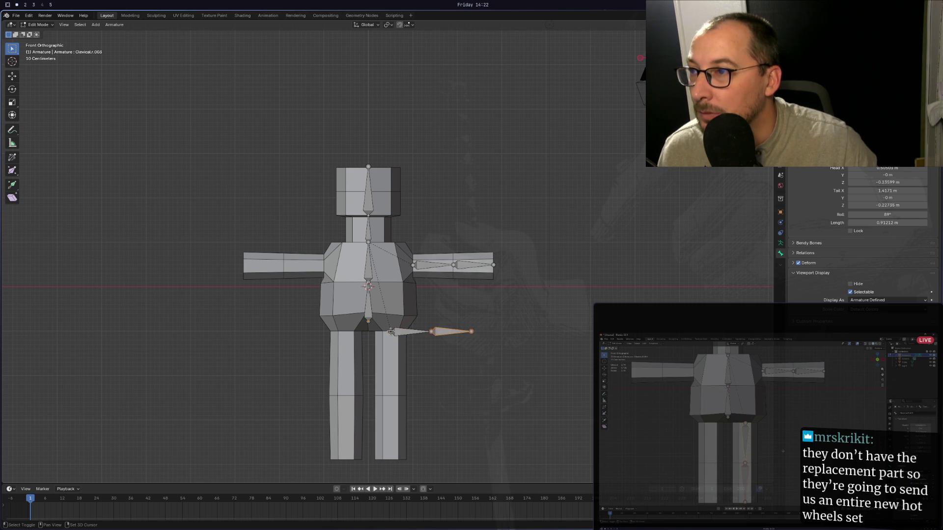
key("r")
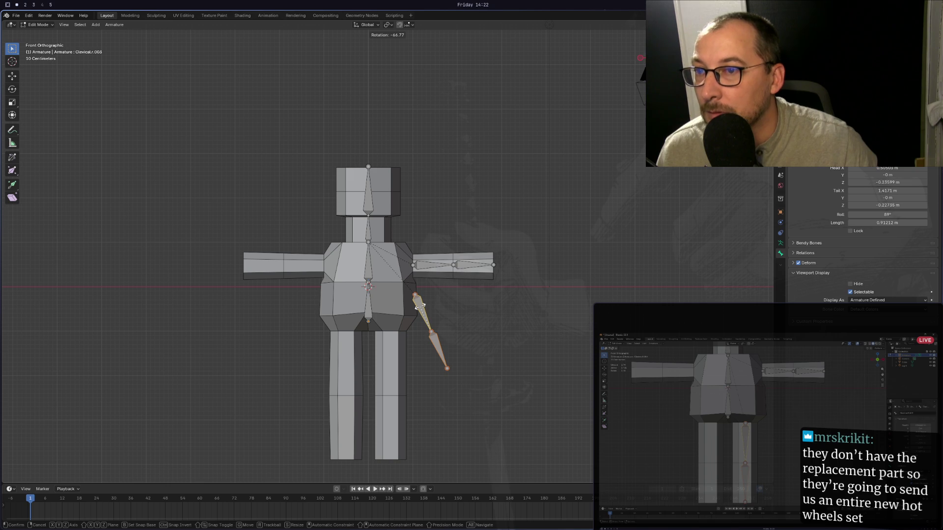
key("Escape")
left_click(439, 343)
left_click(439, 331)
left_click_drag(472, 332, 467, 374)
key("g")
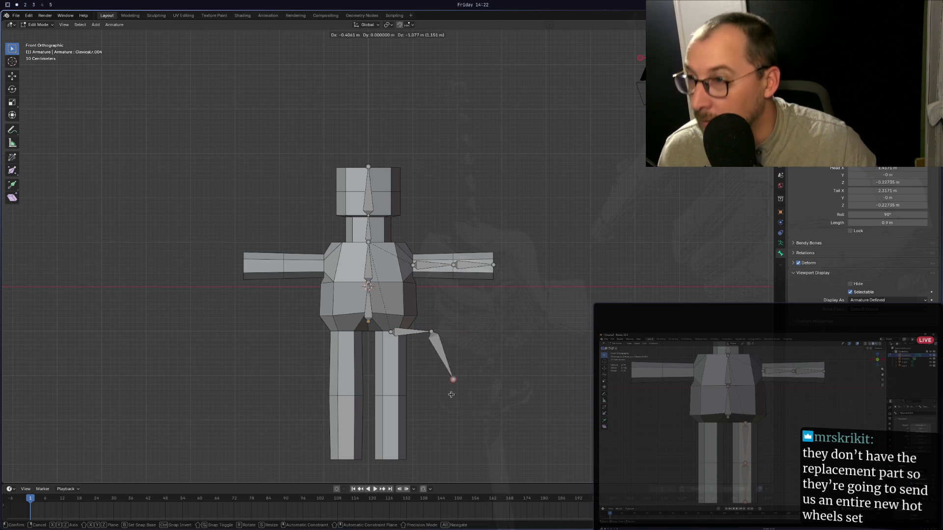
key("Escape")
Move the inner hip bone's joint down into the leg to form the knee
left_click(429, 336)
key("g")
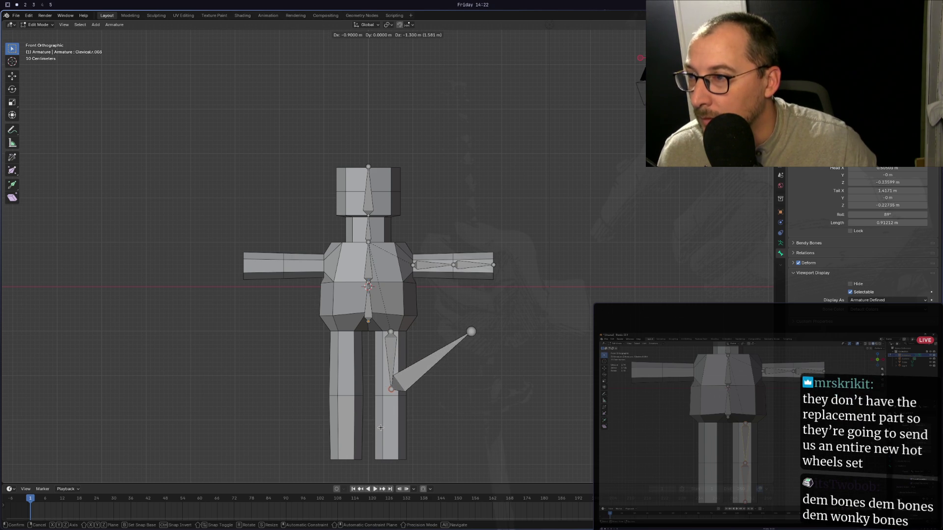
key("Escape")
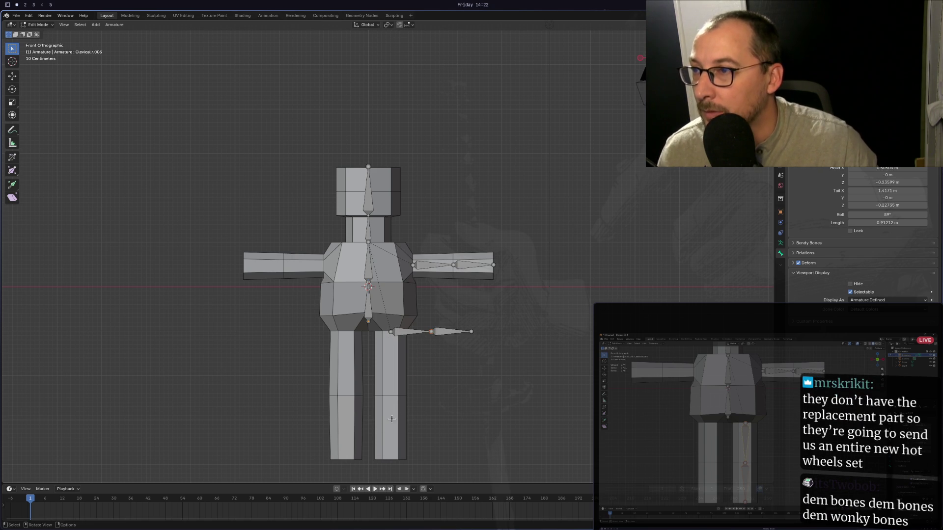
key("g")
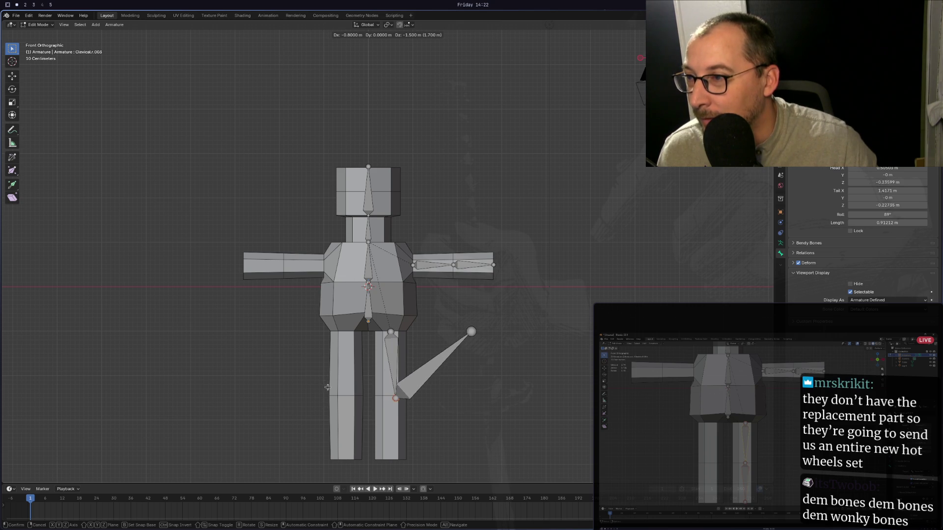
left_click(334, 384)
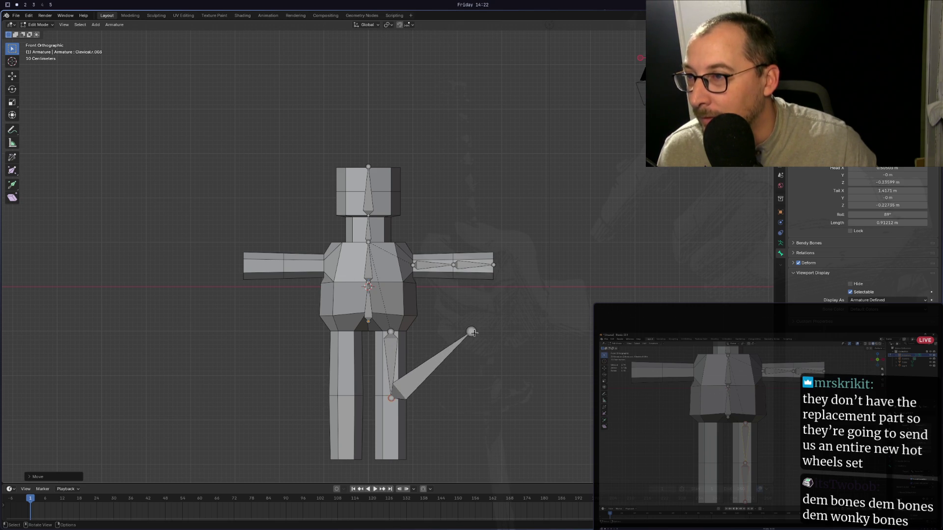
Move the stray bone's tip down to the bottom of the foot
left_click(473, 332)
key("g")
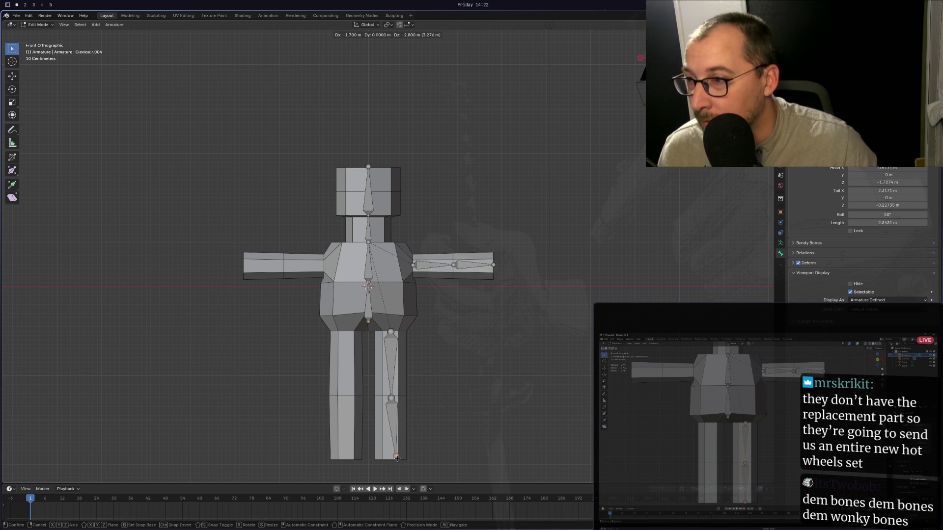
left_click(391, 462)
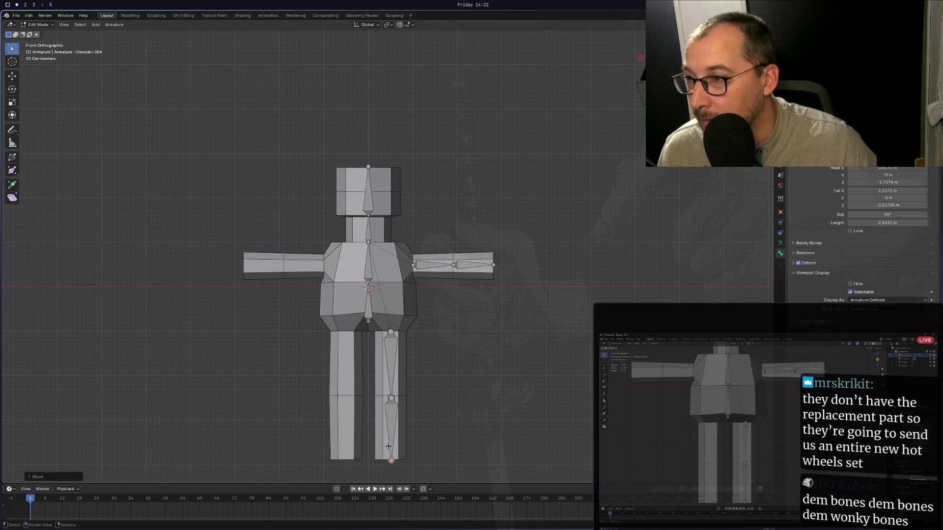
scroll(424, 427, "up", 3)
mouse_move(424, 427)
middle_mouse_down("shift")
mouse_move(442, 217)
mouse_move(385, 311)
middle_mouse_up("shift")
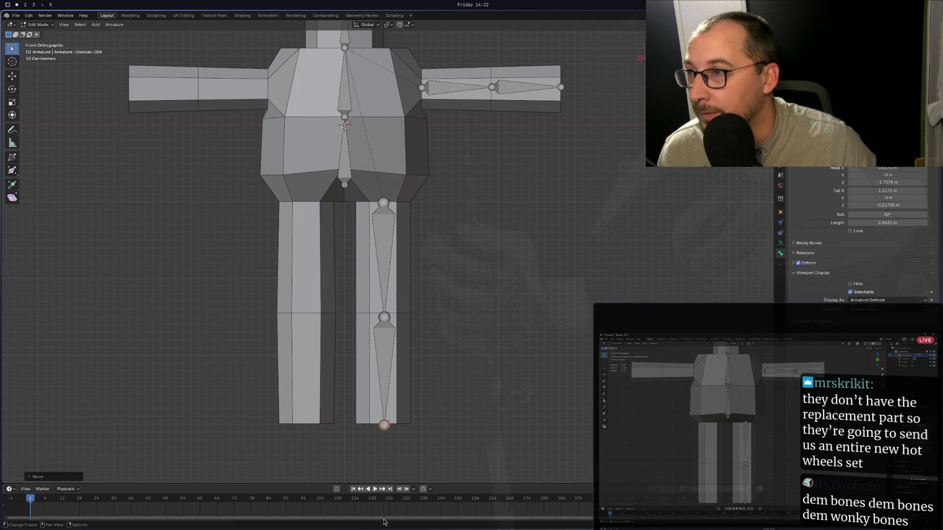
Raise the right knee joint slightly along Z onto the mesh's knee line
scroll(383, 365, "up", 3)
left_click(383, 365)
key("g")
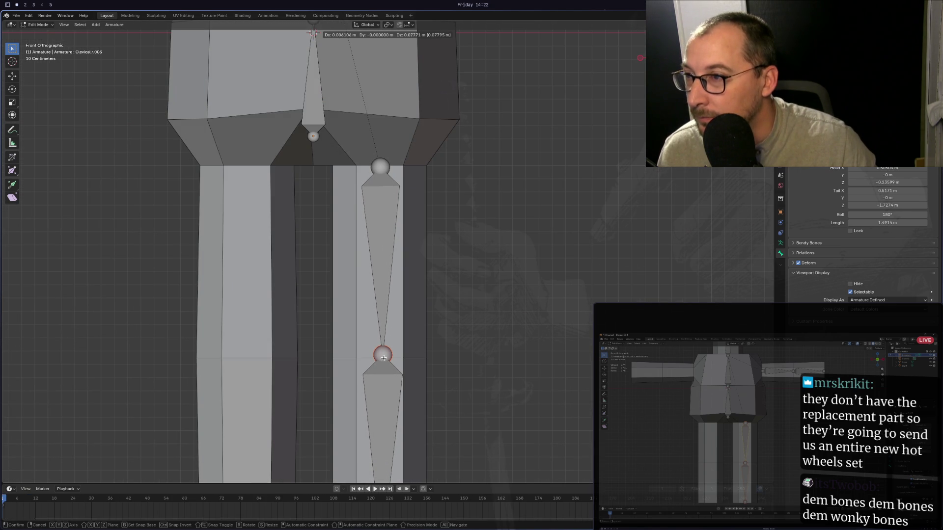
key("Escape")
key("shift+s")
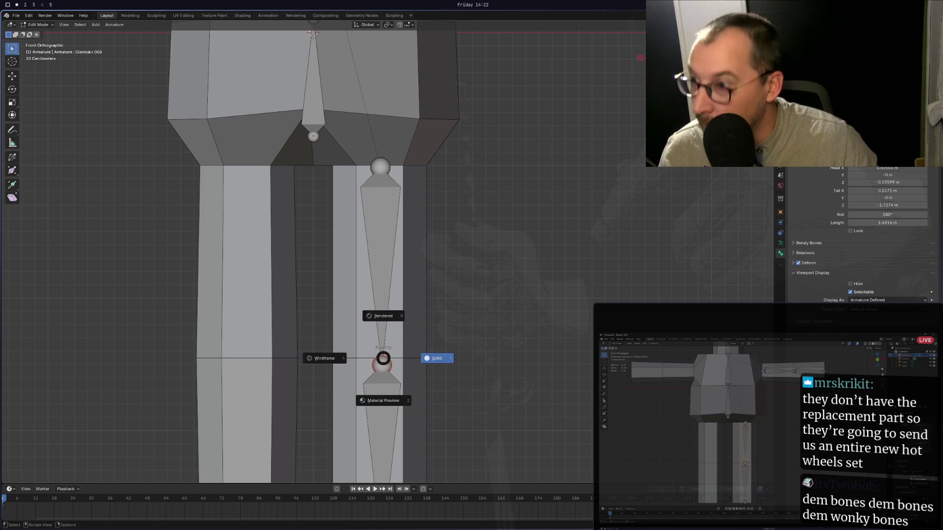
key("Escape")
key("g")
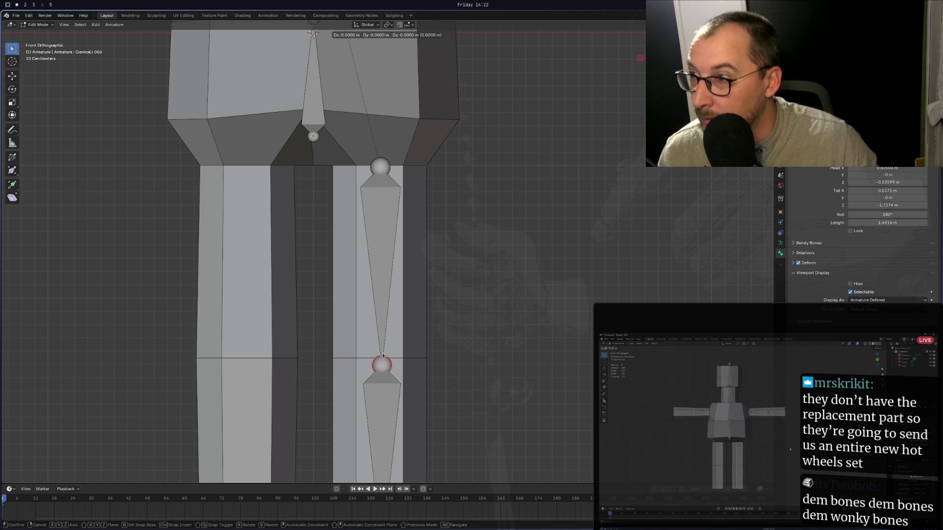
key("z")
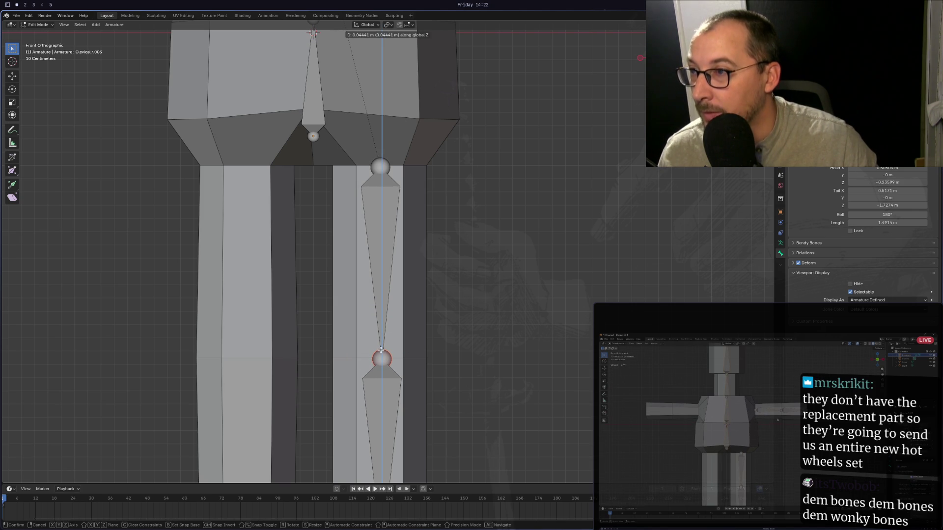
left_click(381, 348)
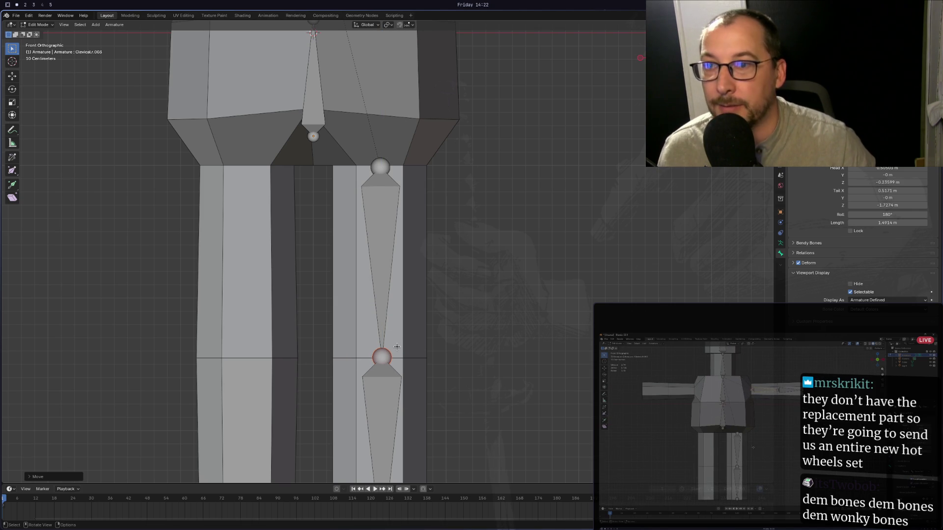
Select both the lower and upper right leg bones
scroll(401, 344, "down", 5)
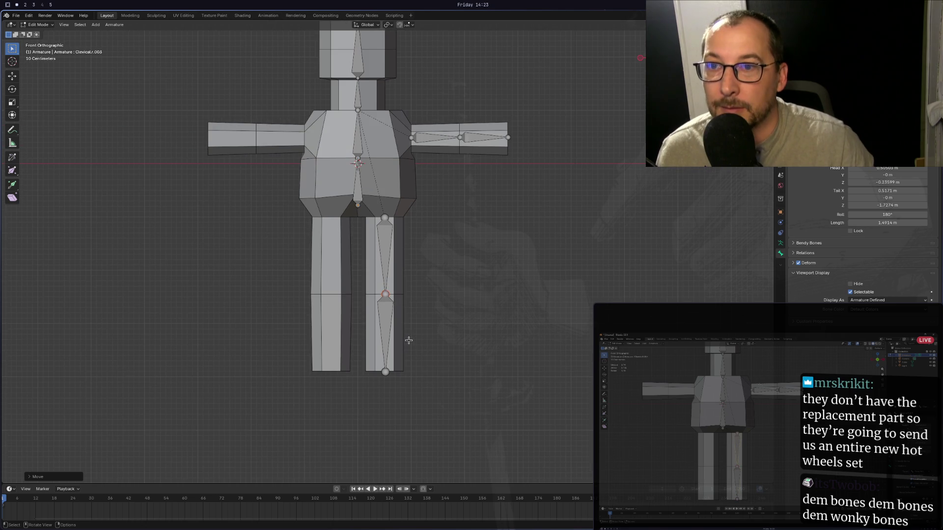
scroll(409, 341, "up", 1)
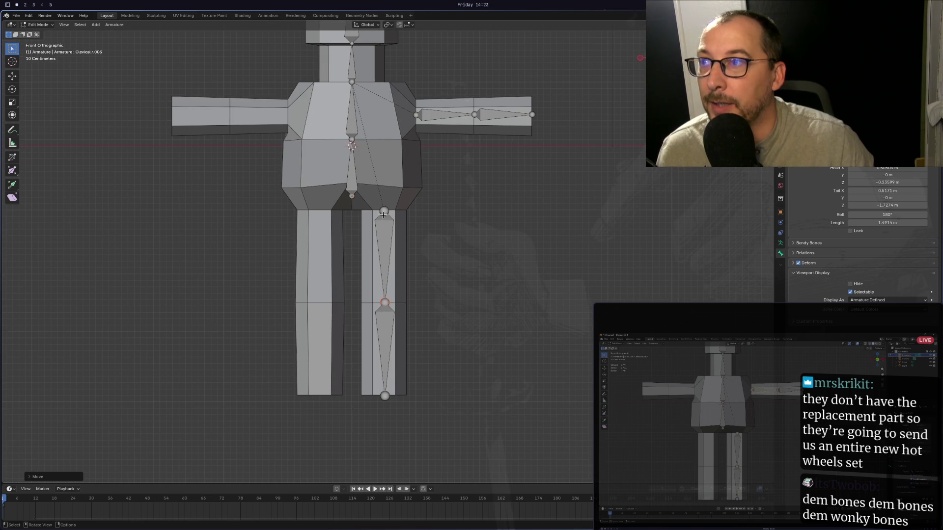
left_click(385, 325)
left_click(388, 270, "shift")
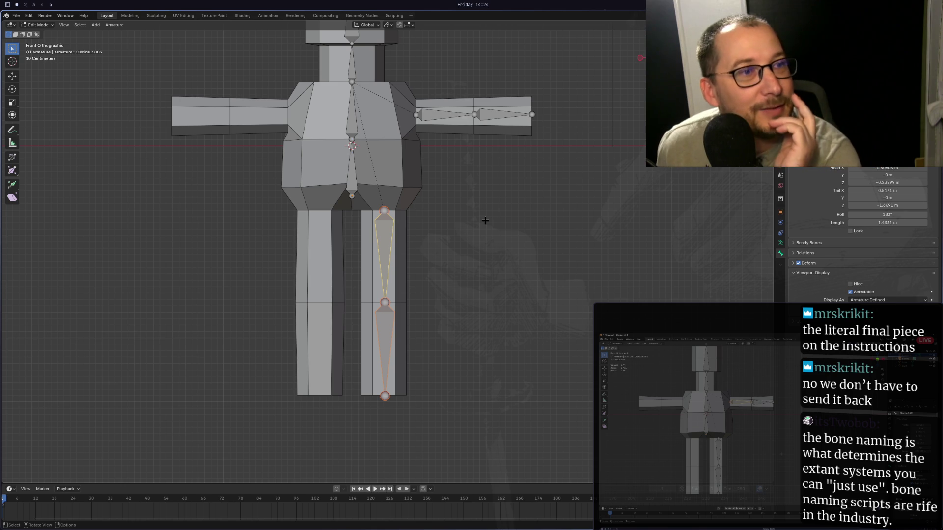
key("super+5")
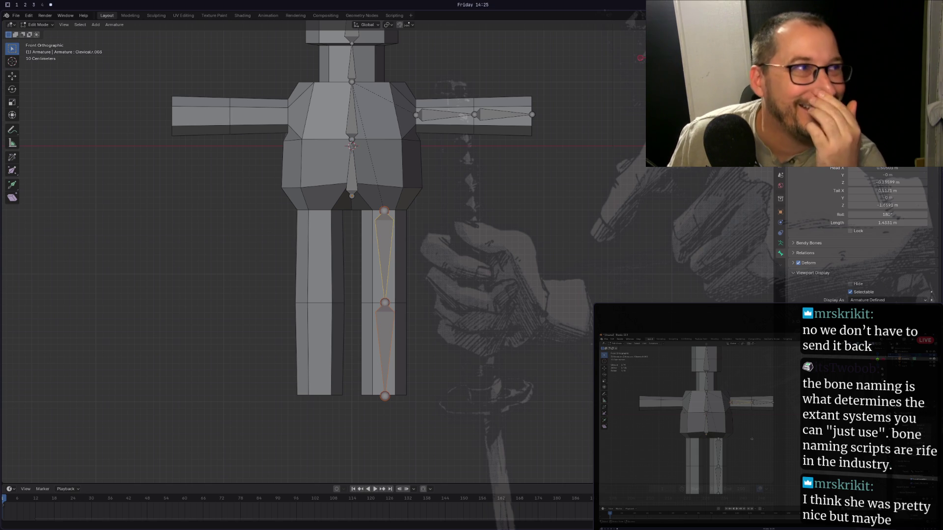
key("super+1")
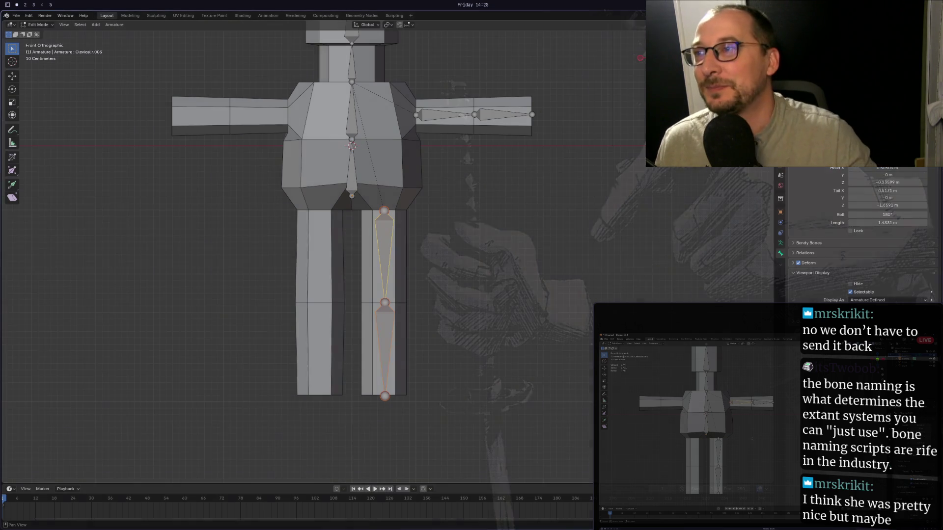
left_click(384, 346, "shift")
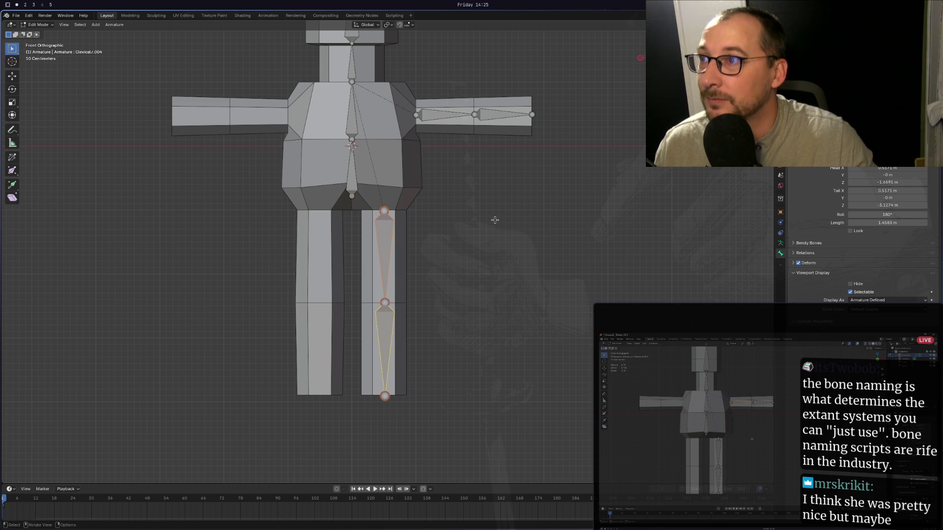
Step up to the parent upper leg bone and back down to the lower leg bone
scroll(495, 220, "down", 1)
scroll(495, 220, "up", 2)
key("bracketleft")
key("bracketright")
scroll(388, 252, "down", 3)
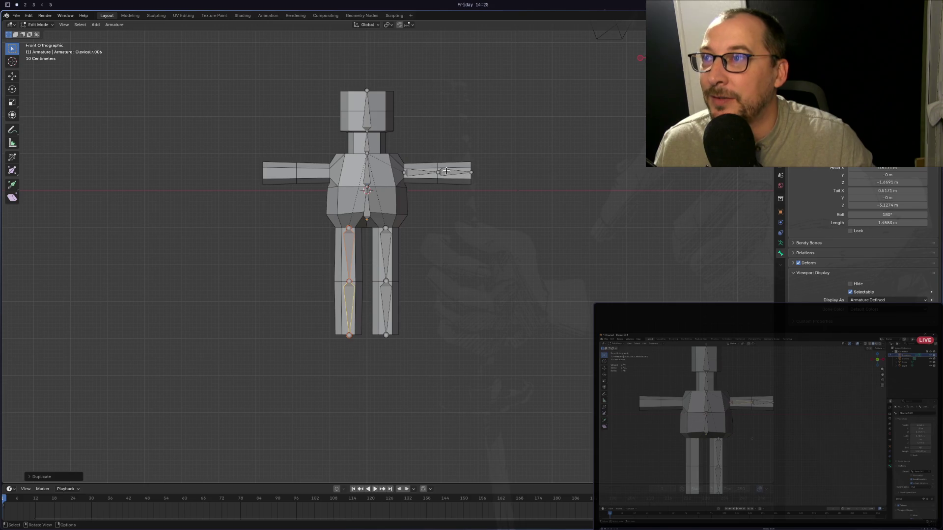
Duplicate the right upper-arm bone with Shift+D and move the copy across the chest
left_click(418, 172)
scroll(424, 170, "up", 2)
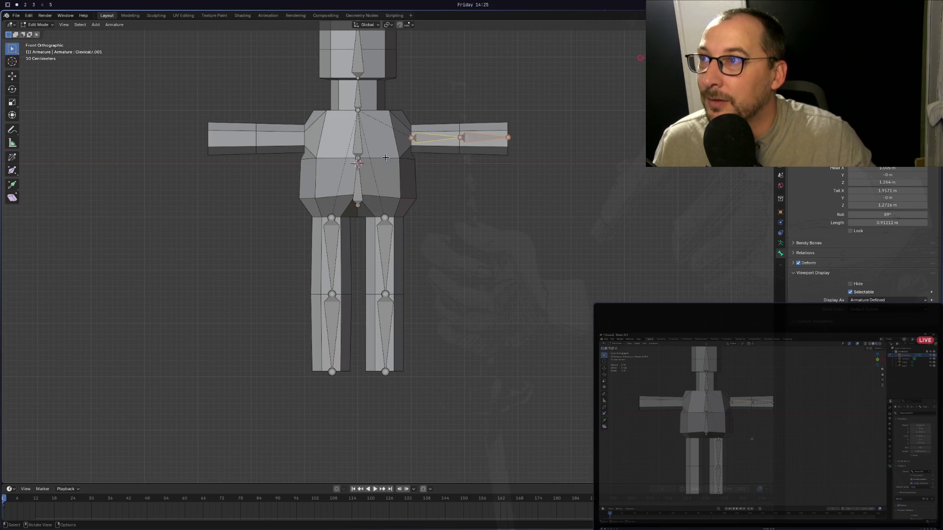
key("shift+d")
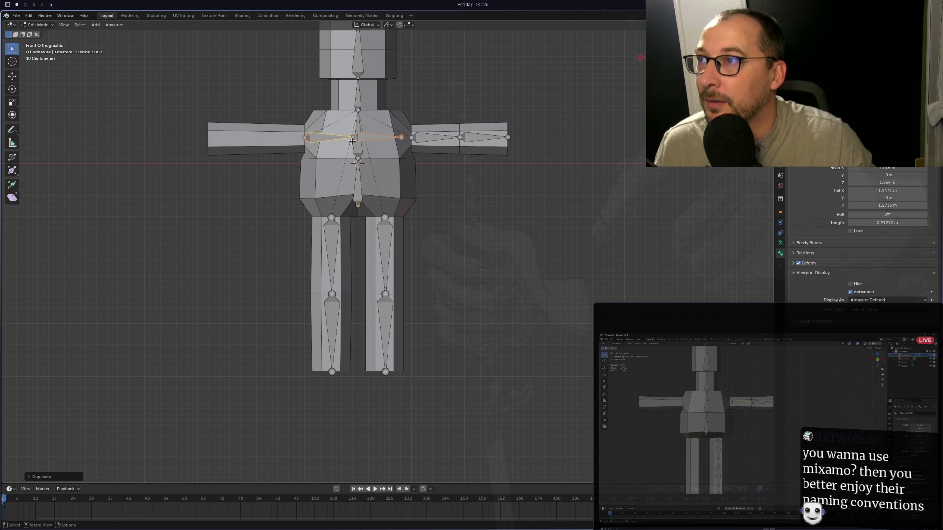
Stretch the duplicated bone's end joint across the chest into the left arm
key("r")
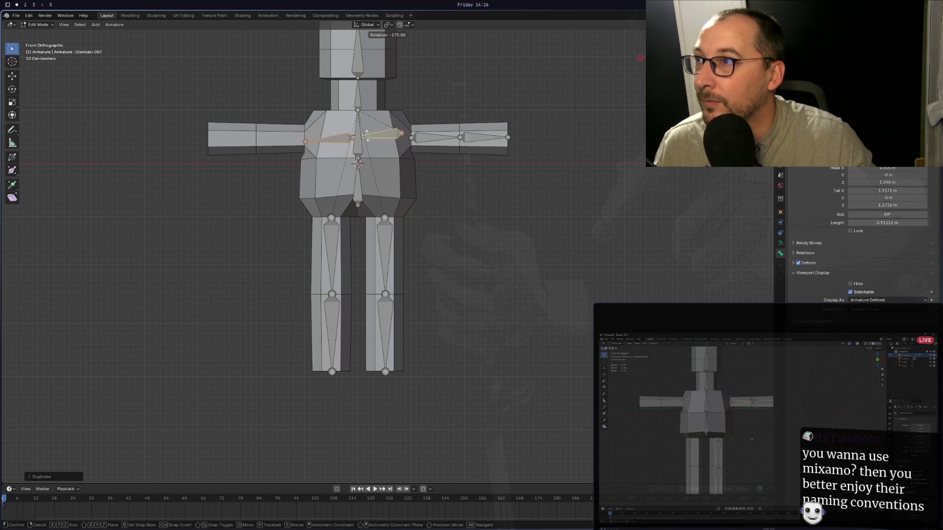
key("Return")
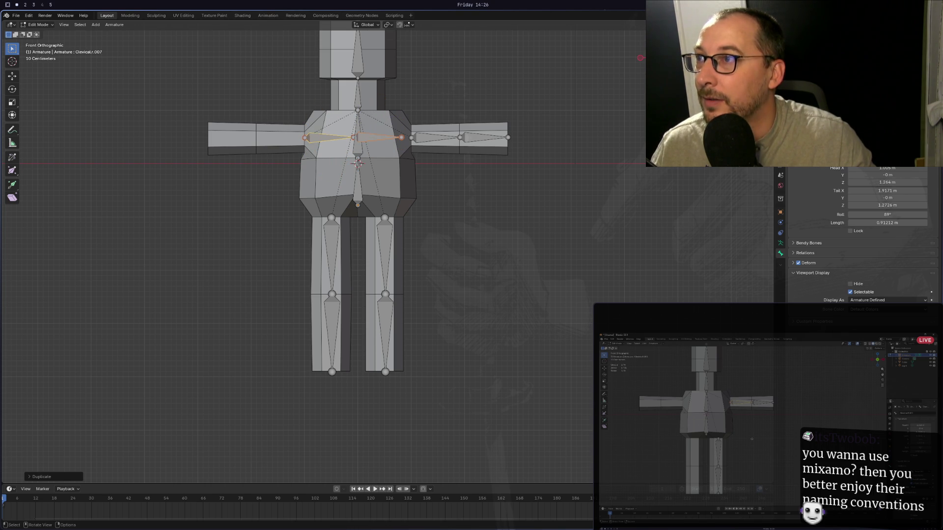
key("ctrl+z")
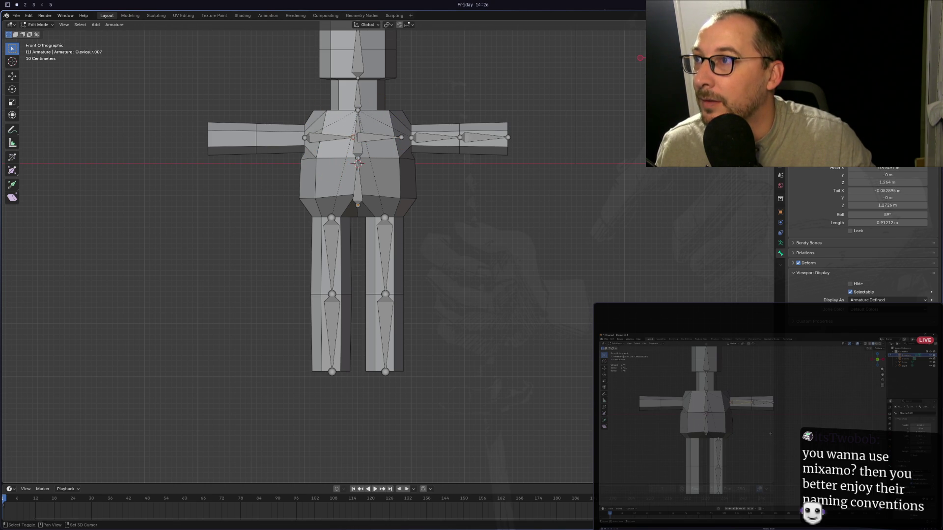
key("b")
left_click_drag(330, 119, 353, 138)
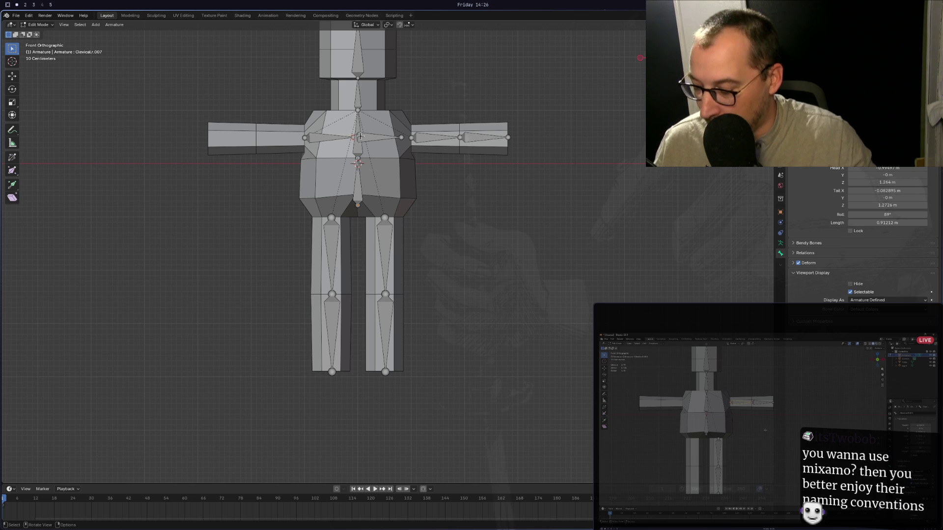
key("g")
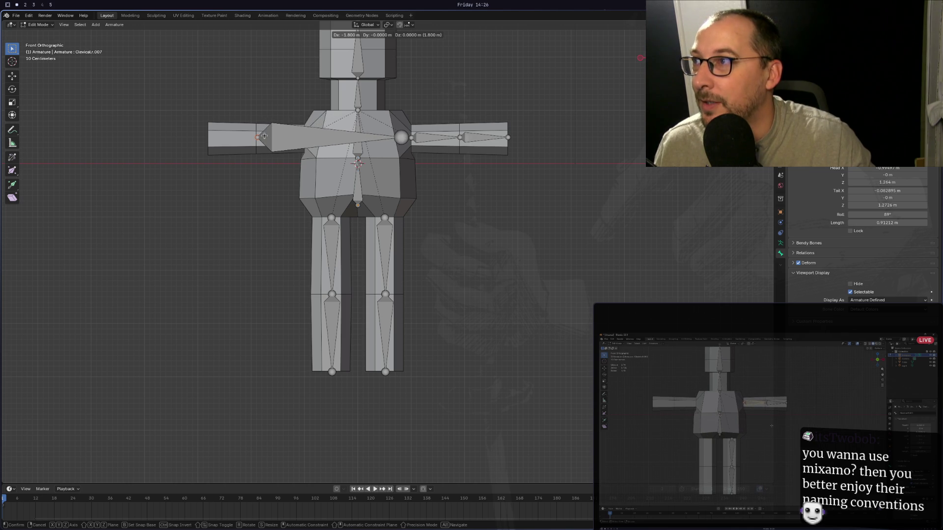
left_click(264, 136)
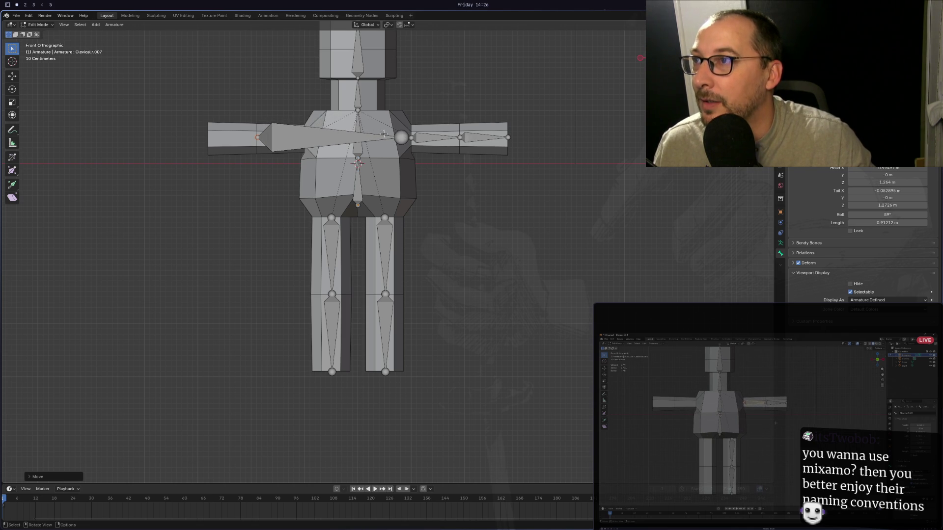
Duplicate the long chest bone and extend its end out to the left hand's tip
left_click(402, 137)
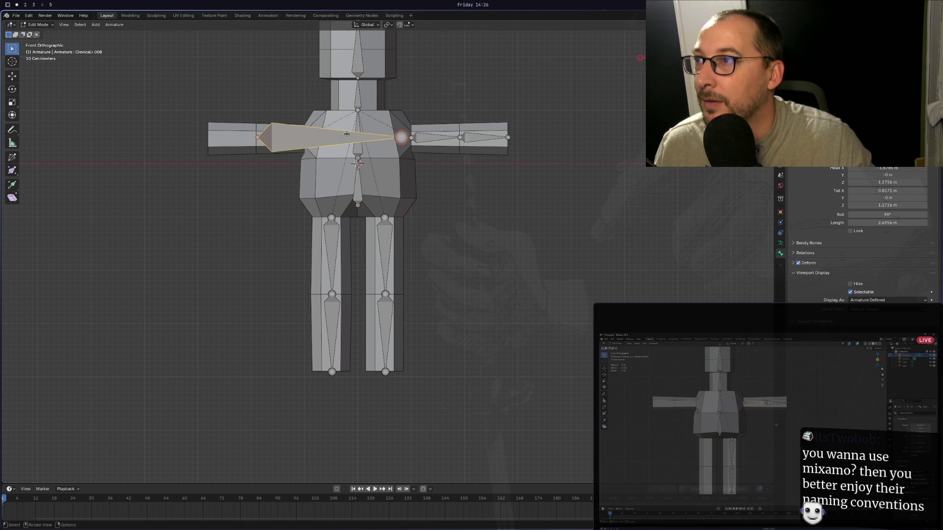
key("shift+d")
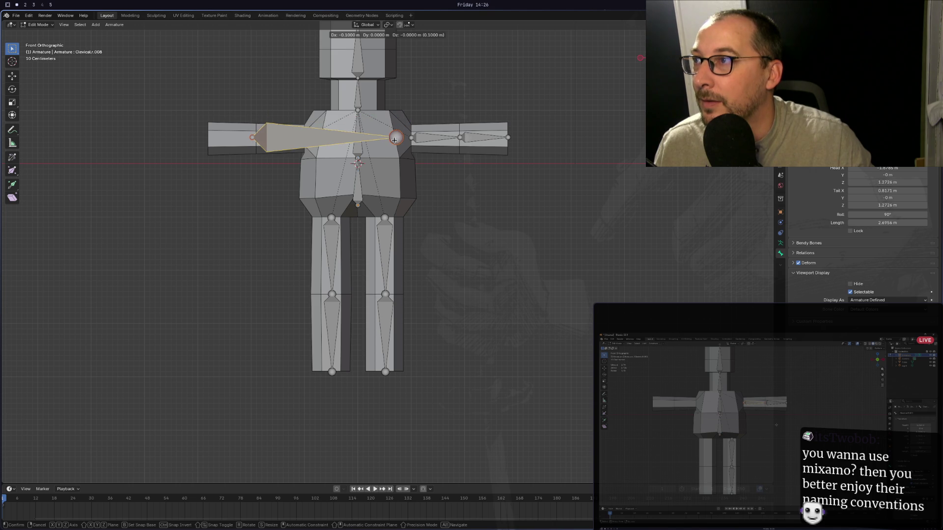
left_click(397, 140)
key("alt+a")
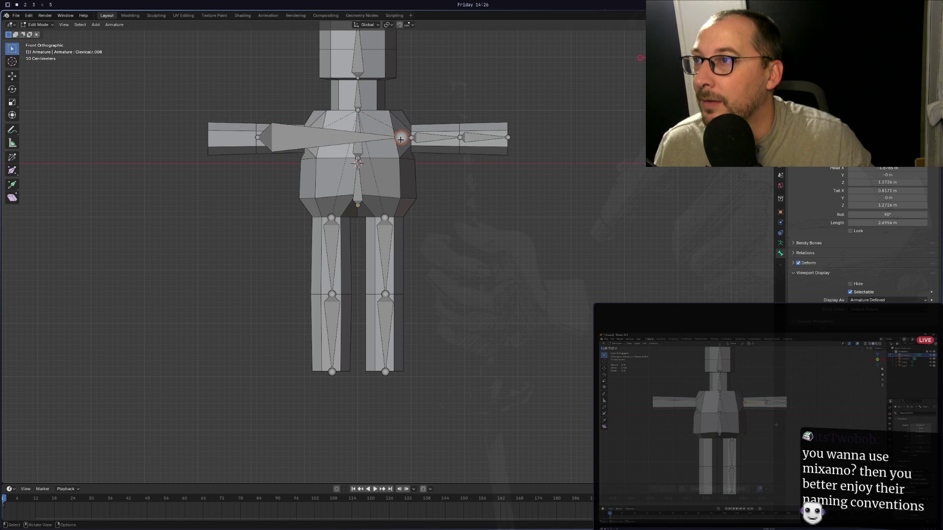
key("g")
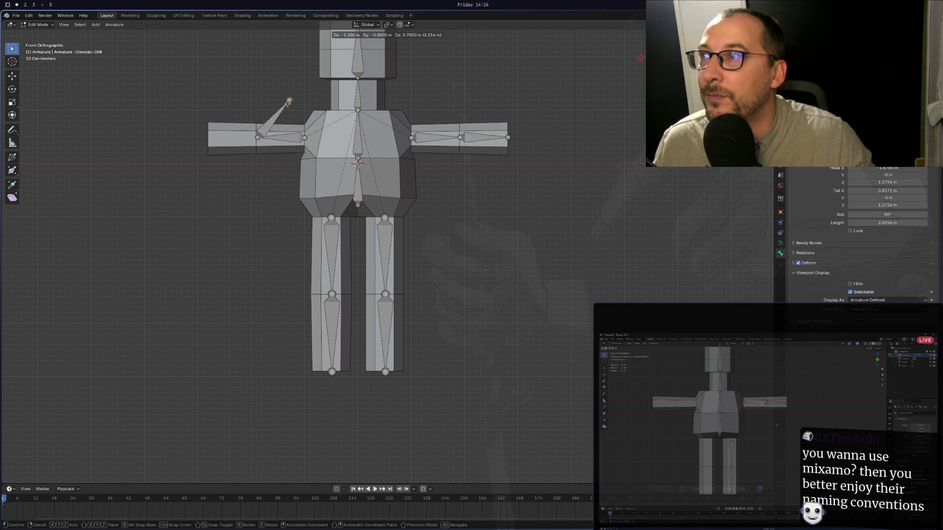
left_click(209, 138)
scroll(200, 153, "up", 2)
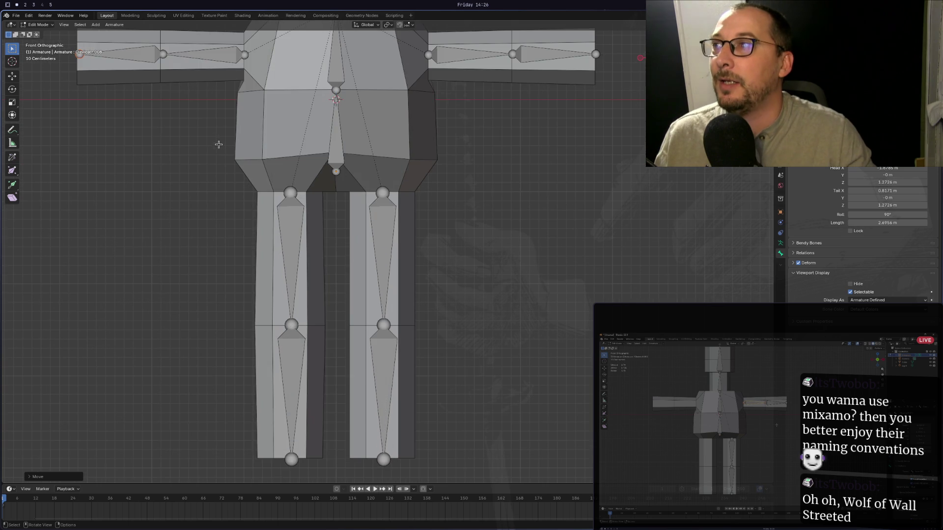
mouse_move(170, 148)
middle_mouse_down()
mouse_move(201, 159)
mouse_move(156, 162)
middle_mouse_up()
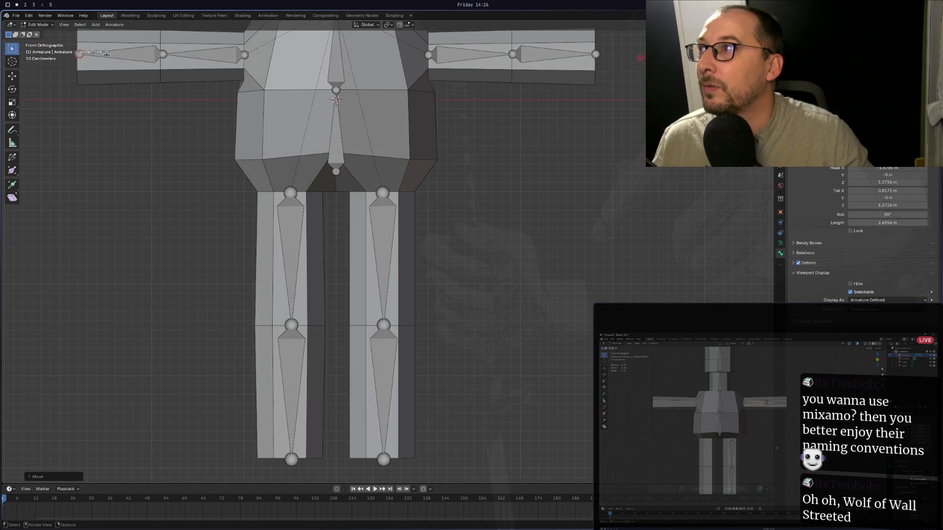
left_click(79, 55)
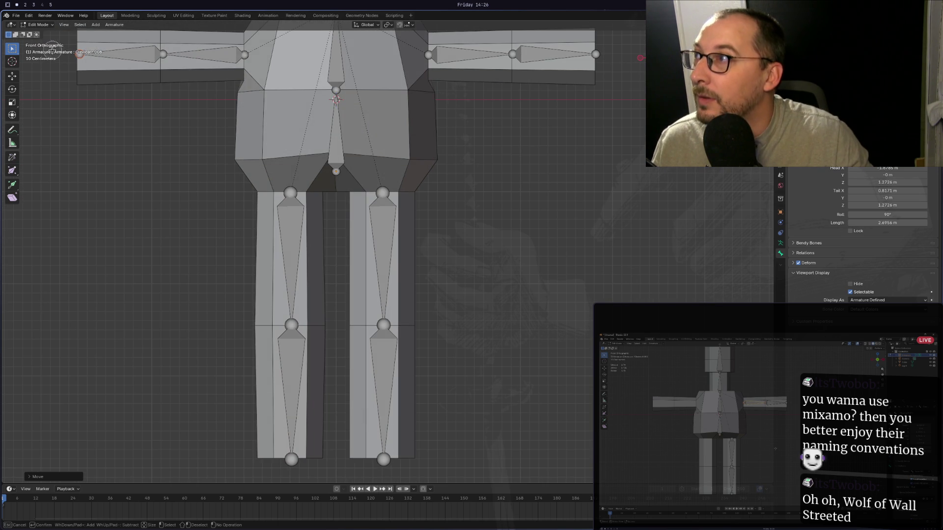
left_click(78, 56)
key("g")
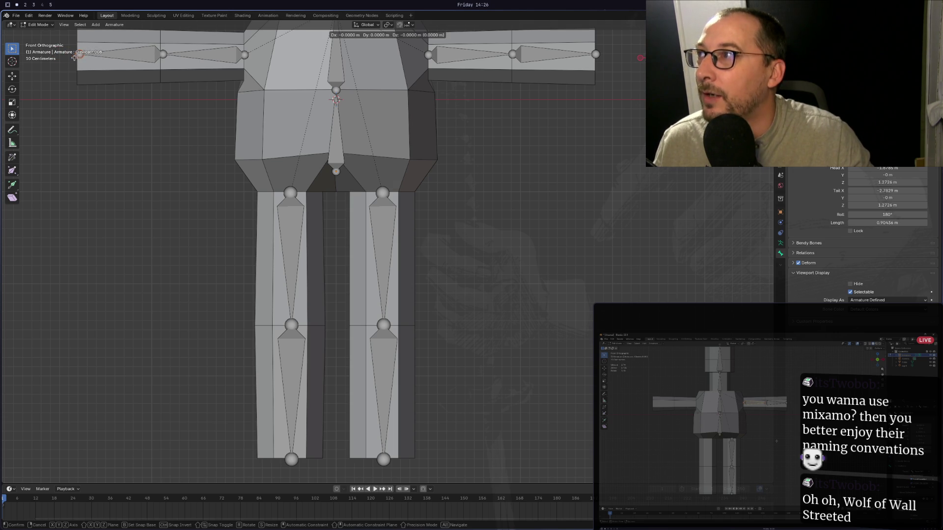
left_click(75, 57)
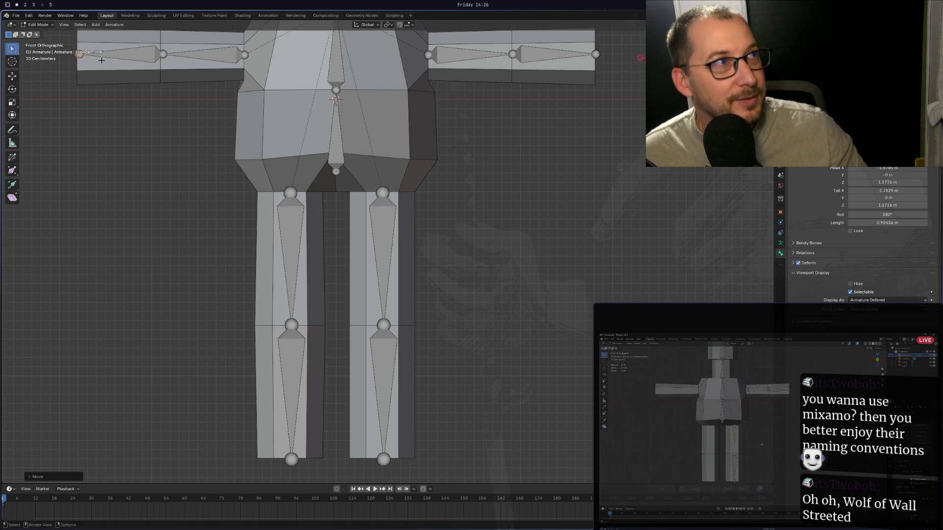
scroll(101, 60, "down", 1)
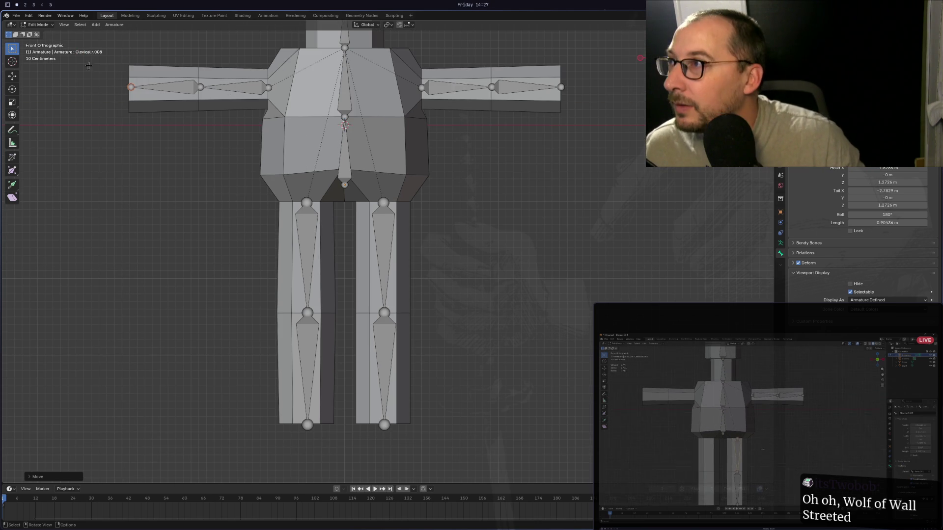
key("g")
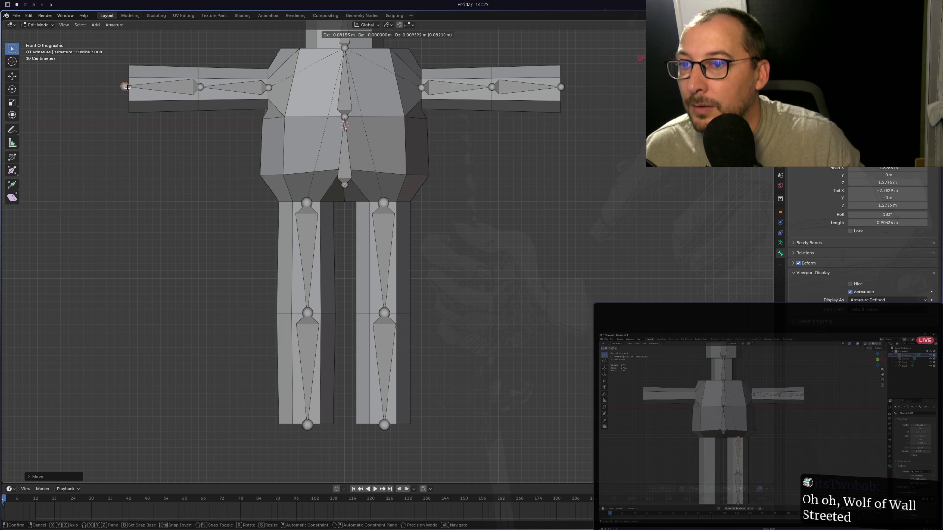
key("Escape")
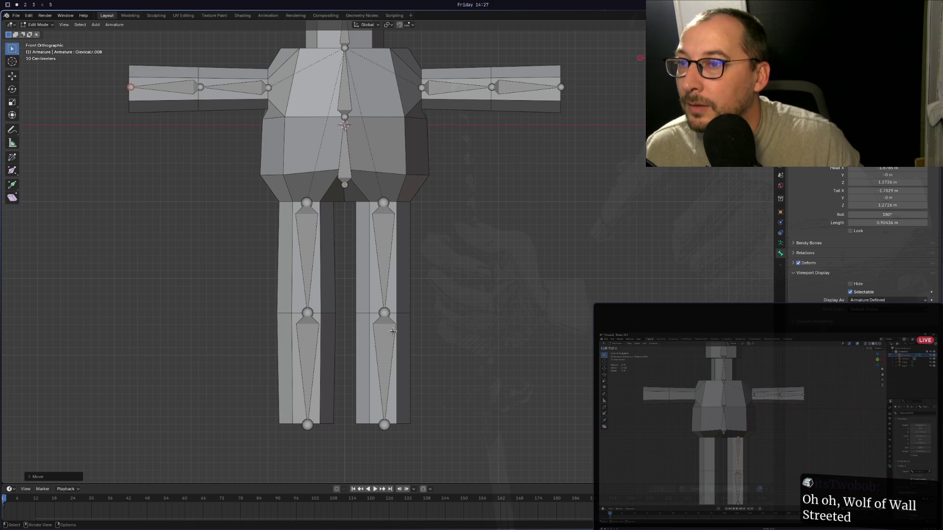
Subdivide the thigh bone, then undo back through the recent bone edits
left_click(386, 249)
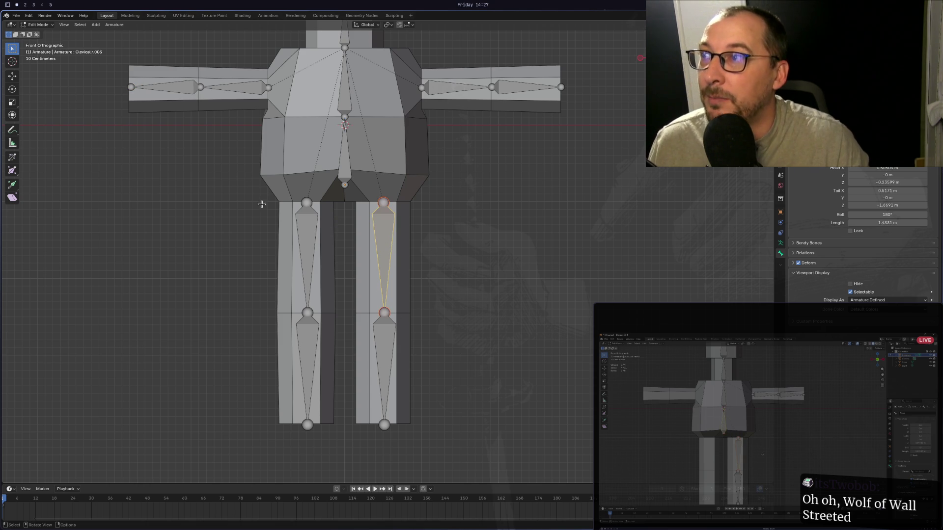
right_click(385, 254)
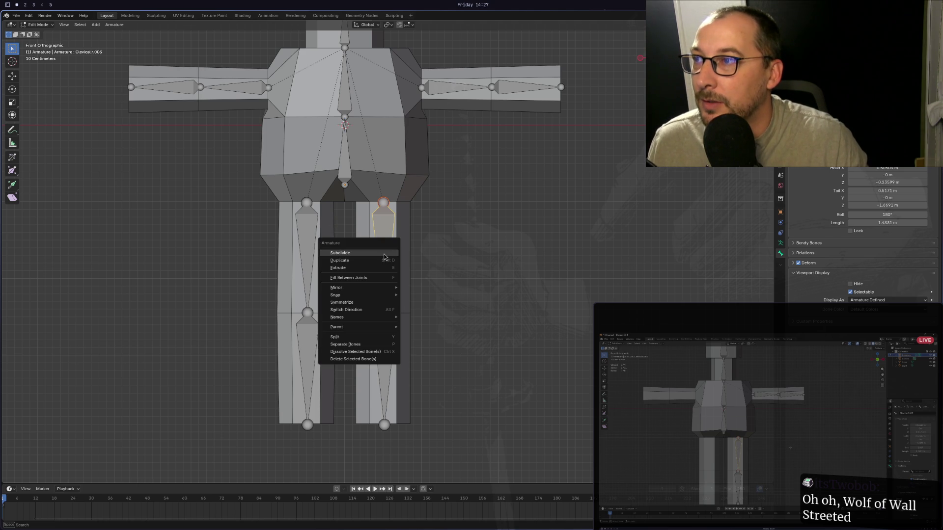
left_click(385, 253)
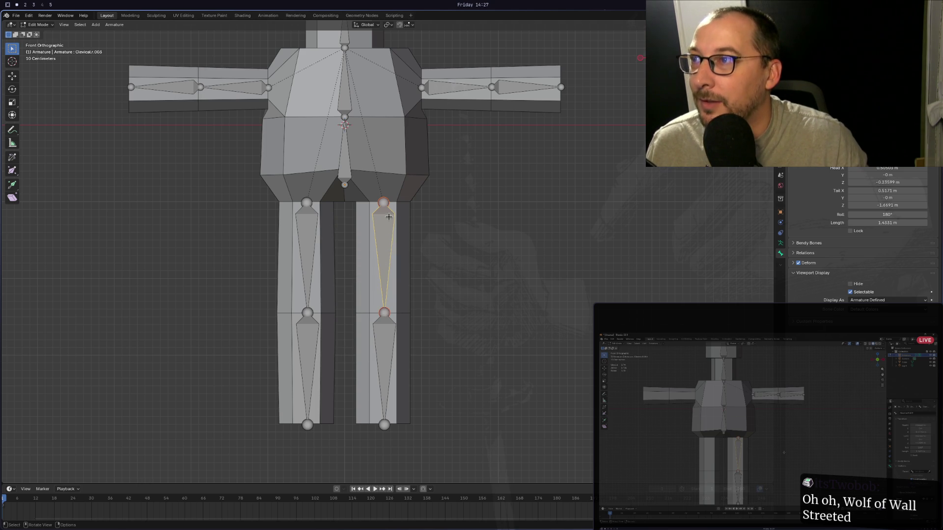
key("ctrl+s")
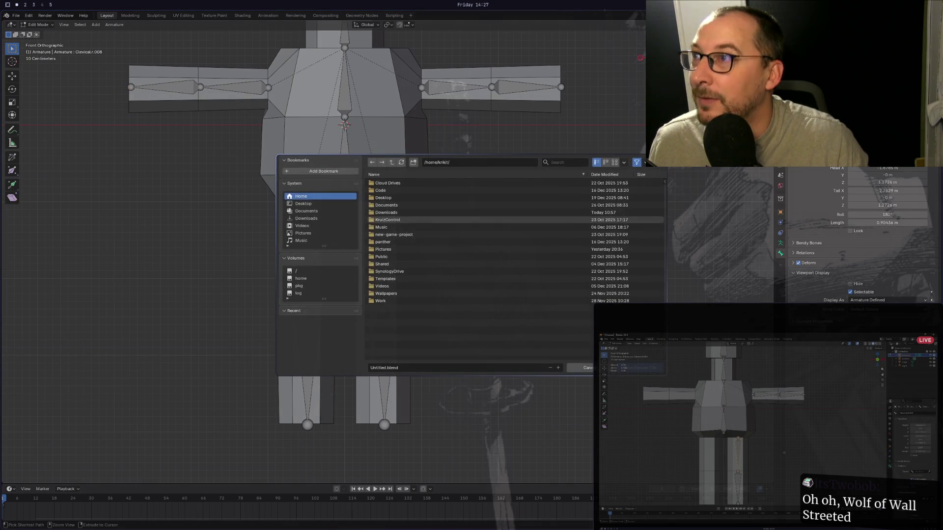
key("Escape")
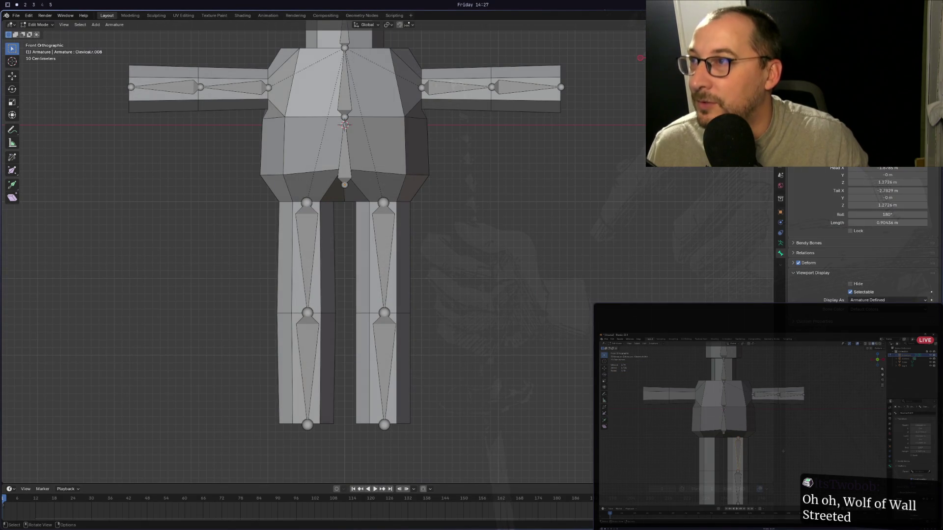
key("ctrl+z")
key("ctrl+z")
key("ctrl+z")
key("ctrl+z")
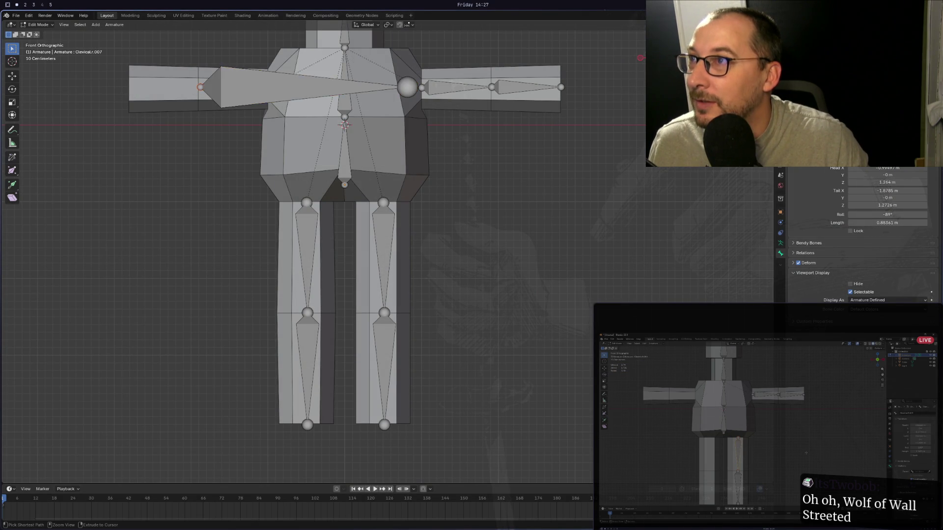
key("ctrl+z")
key("ctrl+z")
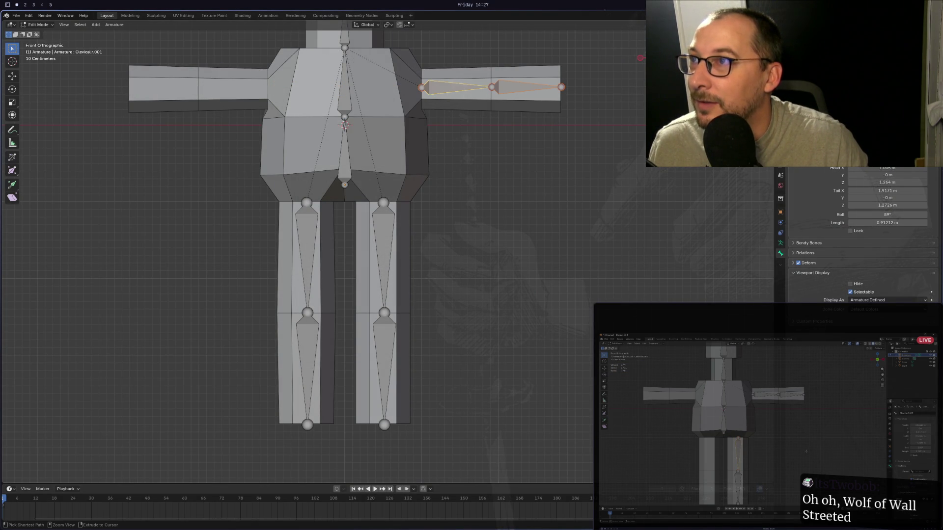
key("ctrl+z")
key("ctrl+z")
key("ctrl+z")
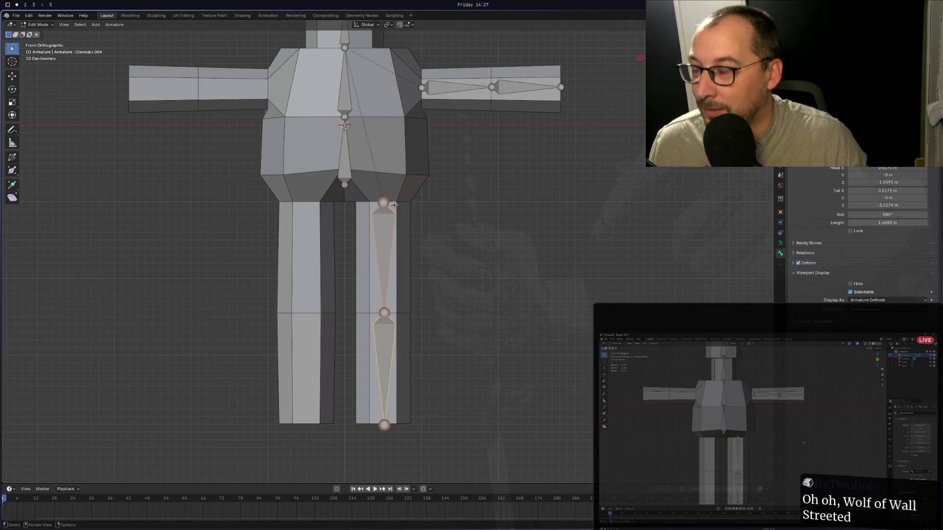
Subdivide the reselected upper right leg bone into two bones
left_click(380, 228)
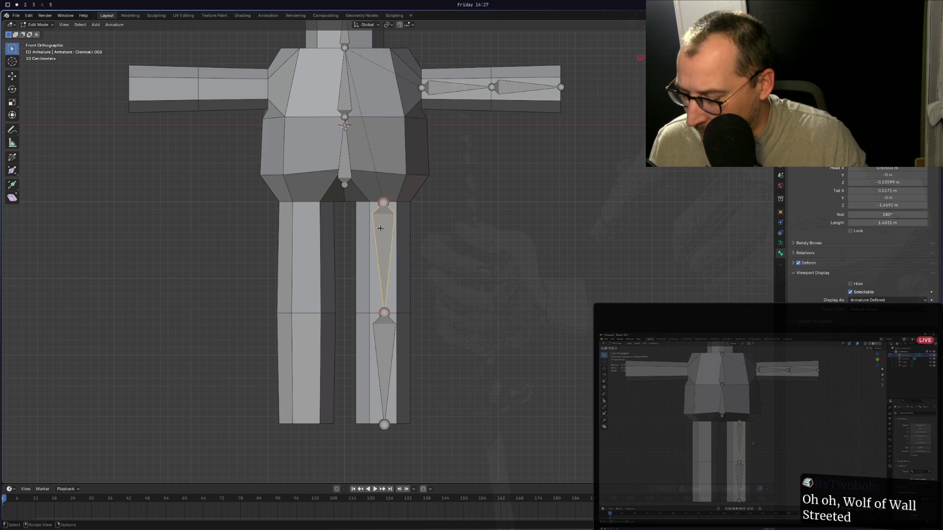
right_click(380, 228)
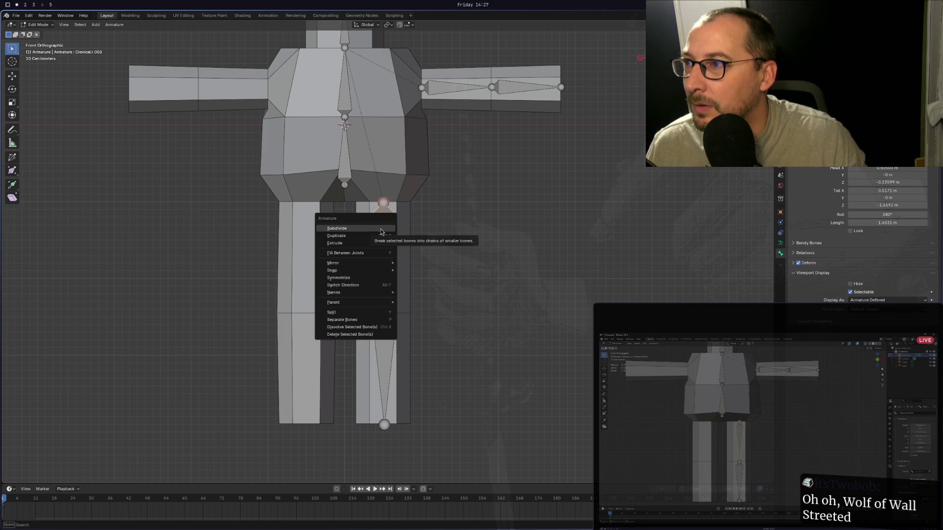
left_click(344, 229)
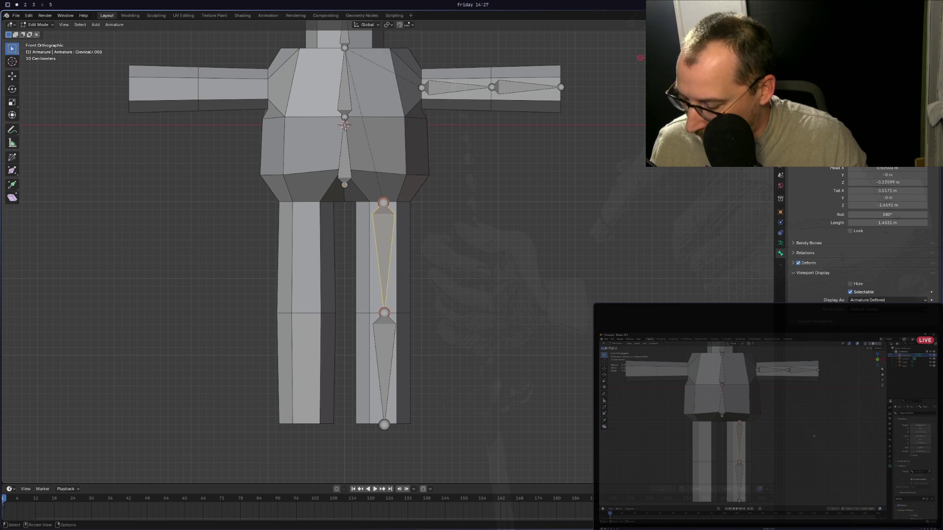
Clear the upper leg bone's parent and select its head joint
key("alt+p")
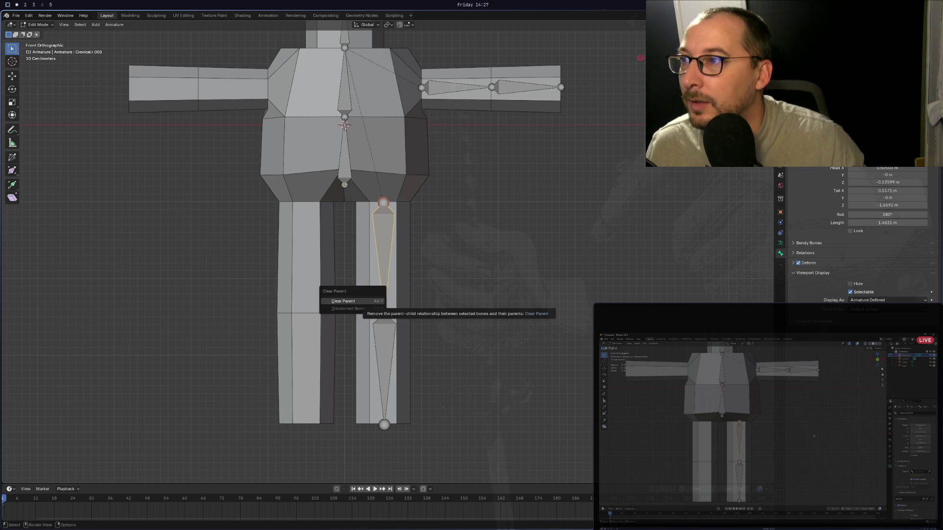
left_click(371, 300)
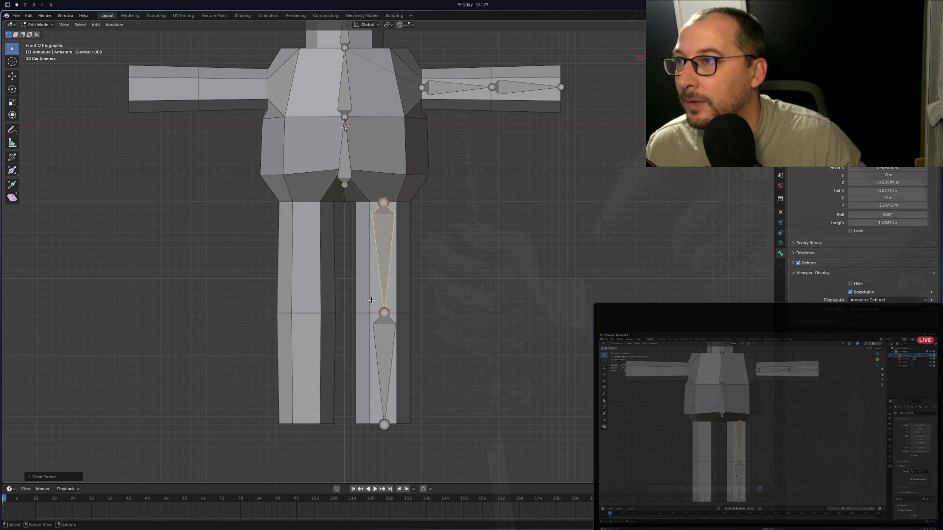
left_click(388, 374)
left_click(381, 224)
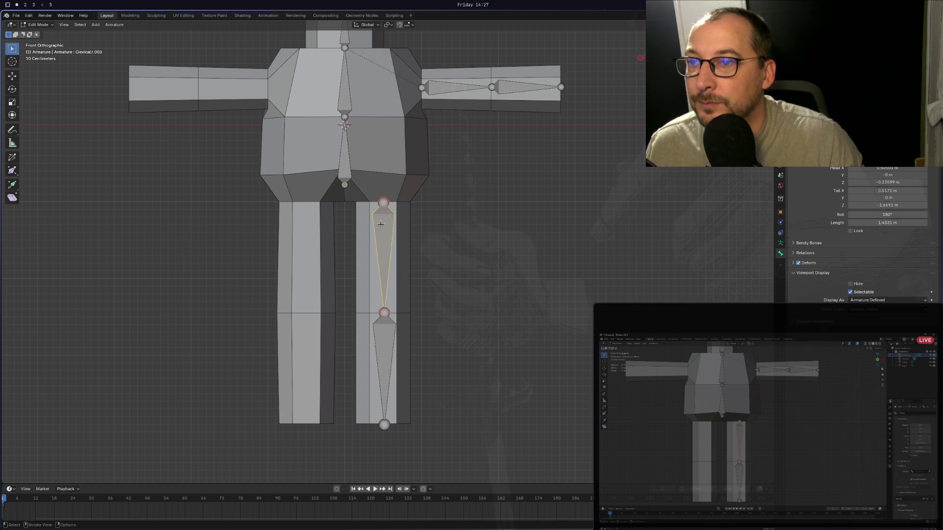
left_click(386, 201)
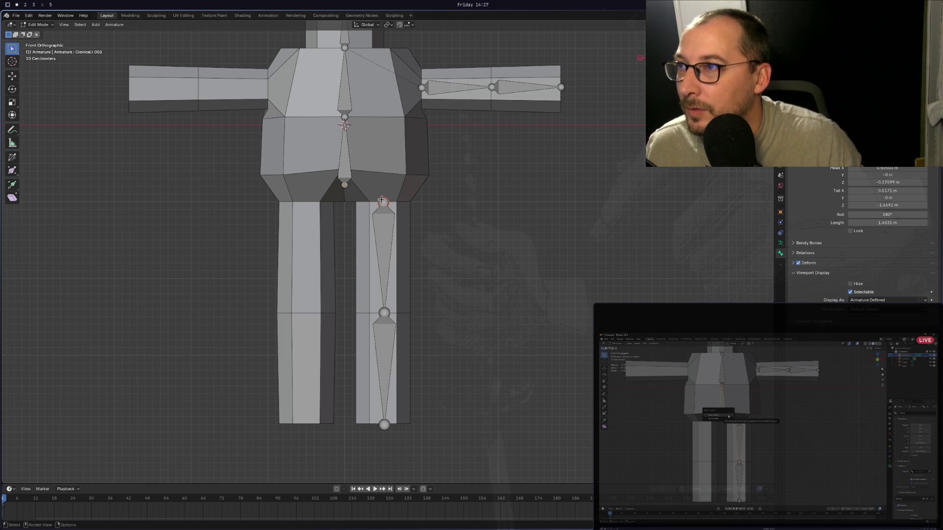
key("ctrl+p")
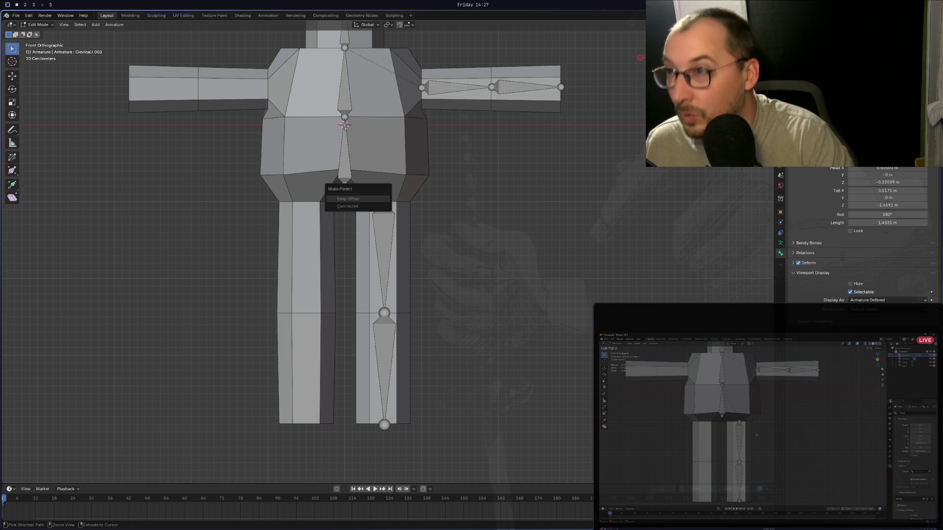
key("Escape")
Parent the leg bone to the spine with Keep Offset, then undo the attempt
left_click(345, 184, "shift")
key("ctrl+p")
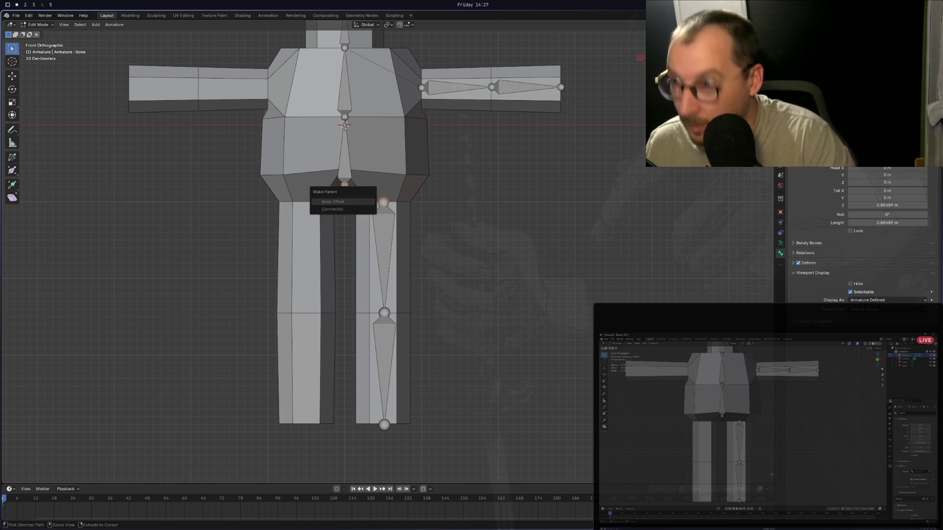
left_click(345, 202)
left_click(348, 186)
left_click(390, 230)
left_click(346, 170, "shift")
key("ctrl+p")
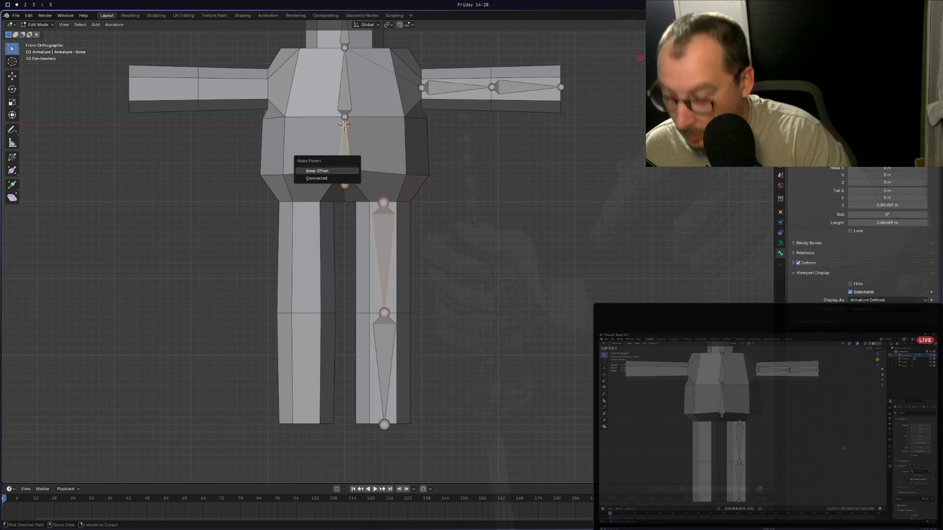
left_click(317, 171)
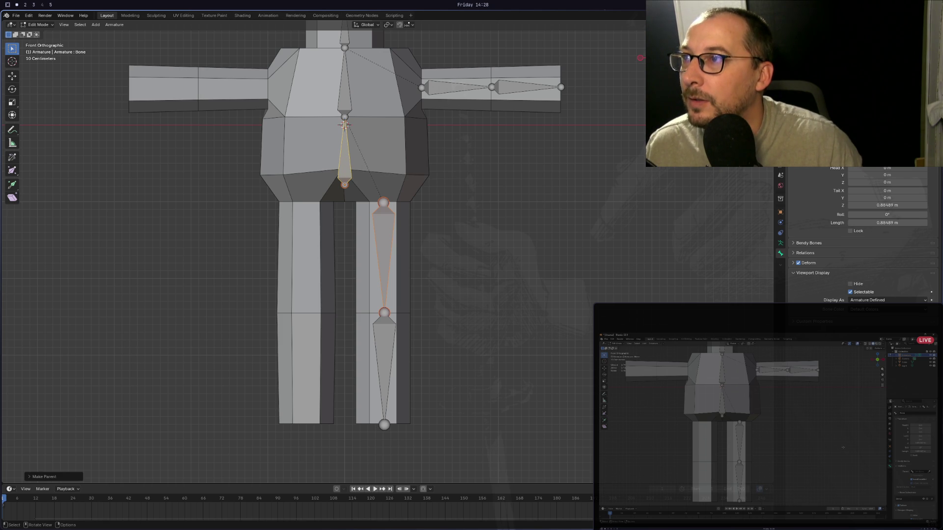
key("ctrl+z")
key("ctrl+z")
key("ctrl+z")
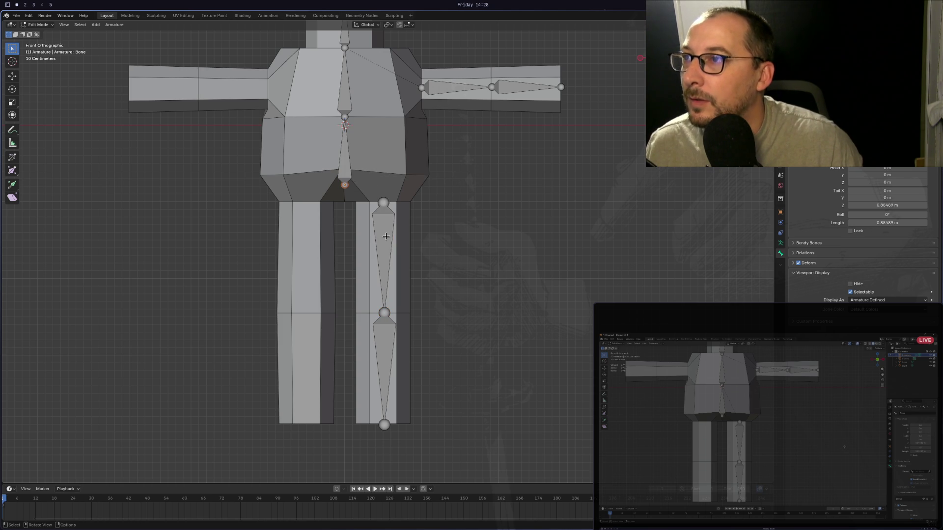
Retry parenting the thigh bone to the spine bone, then undo it again
left_click(344, 162)
left_click(385, 215, "shift")
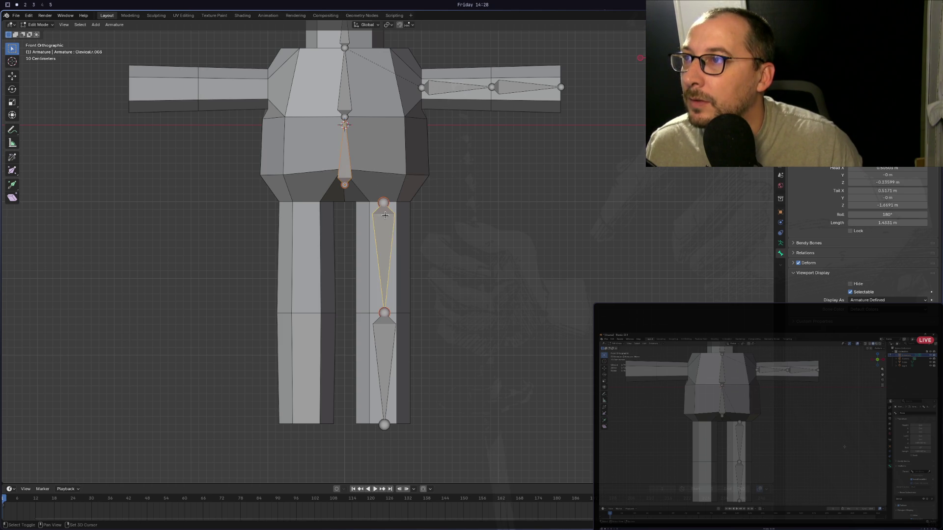
key("ctrl+p")
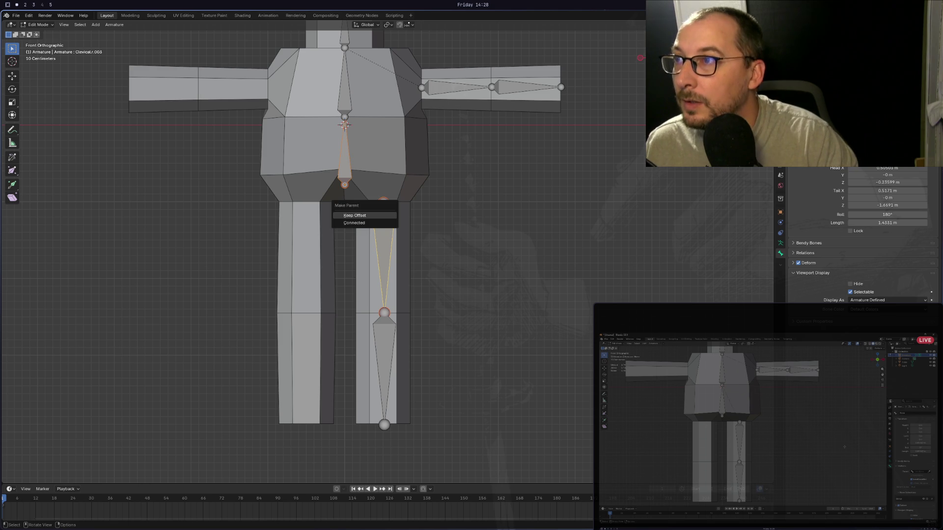
left_click(366, 220)
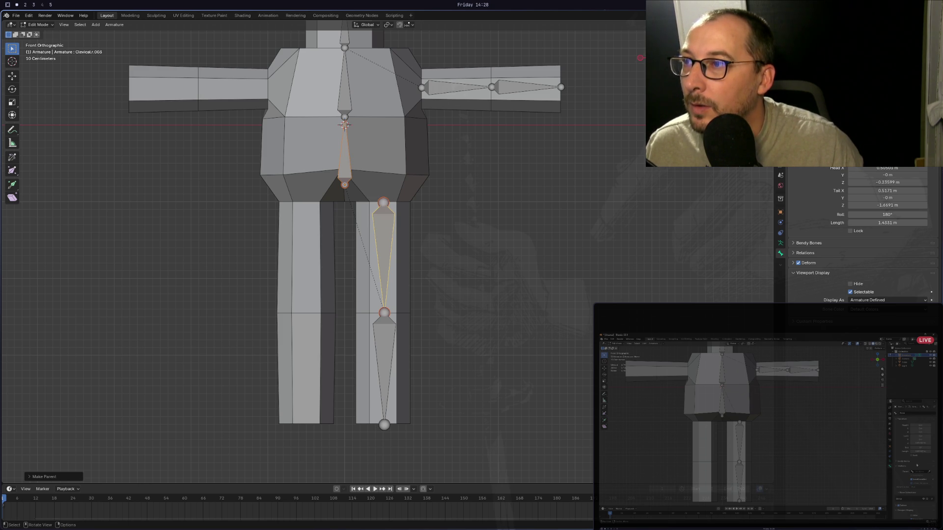
key("ctrl+z")
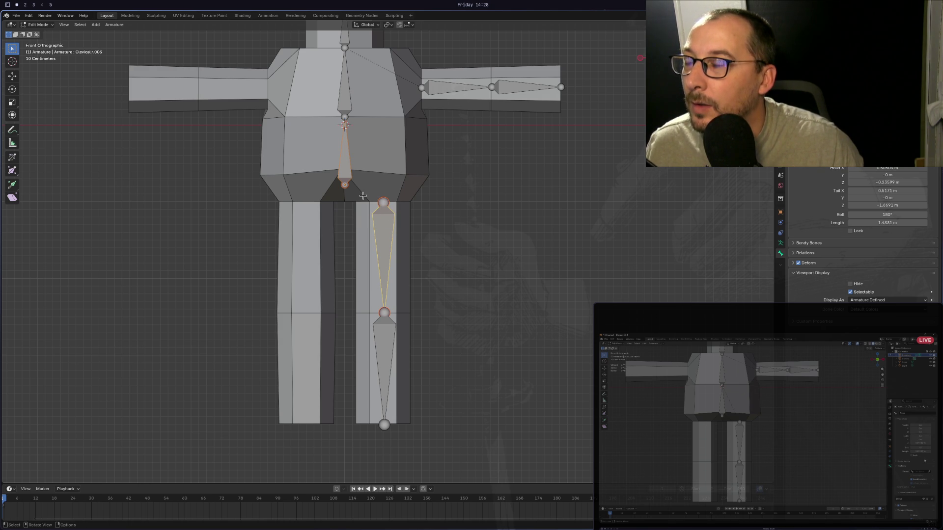
Select the upper right leg bone, then the spine, and parent with Keep Offset
left_click(345, 167)
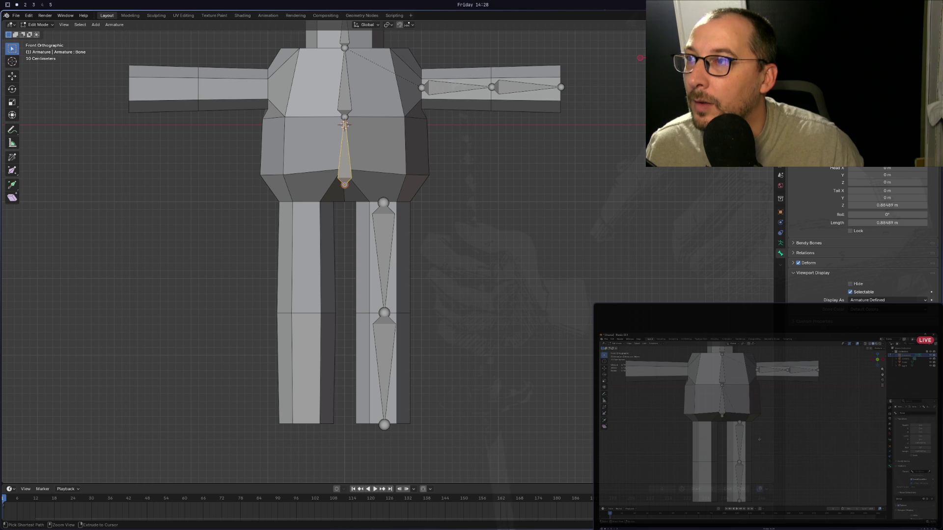
left_click(384, 201)
left_click(346, 173)
left_click(384, 202)
left_click(337, 166, "shift")
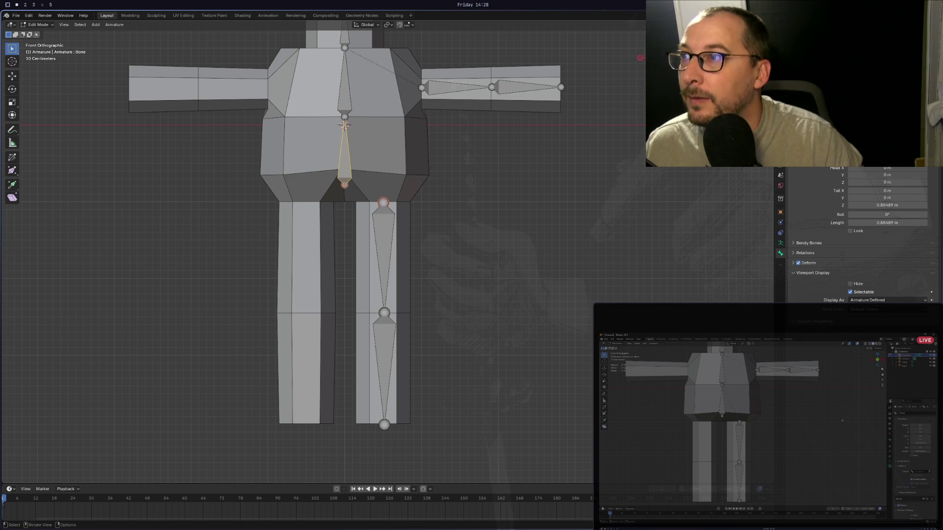
left_click(377, 220)
left_click(346, 162, "shift")
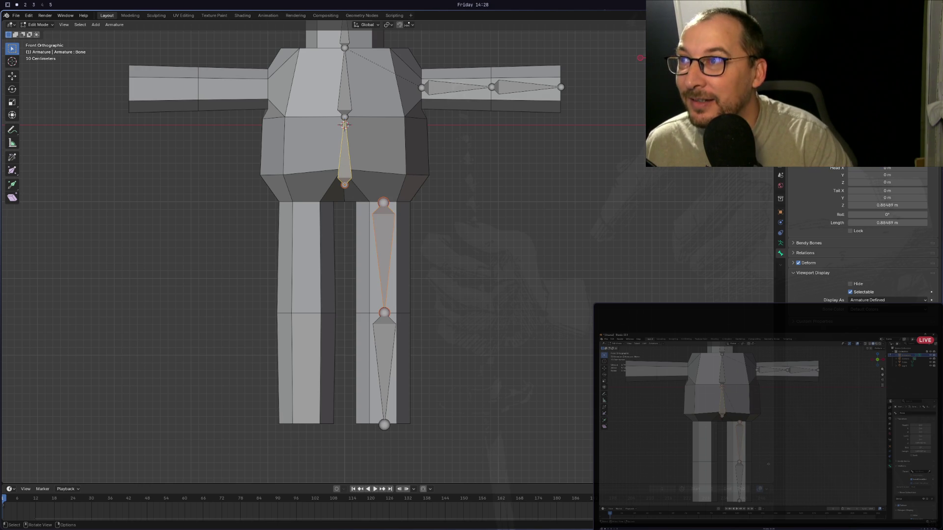
key("ctrl+p")
left_click(319, 169)
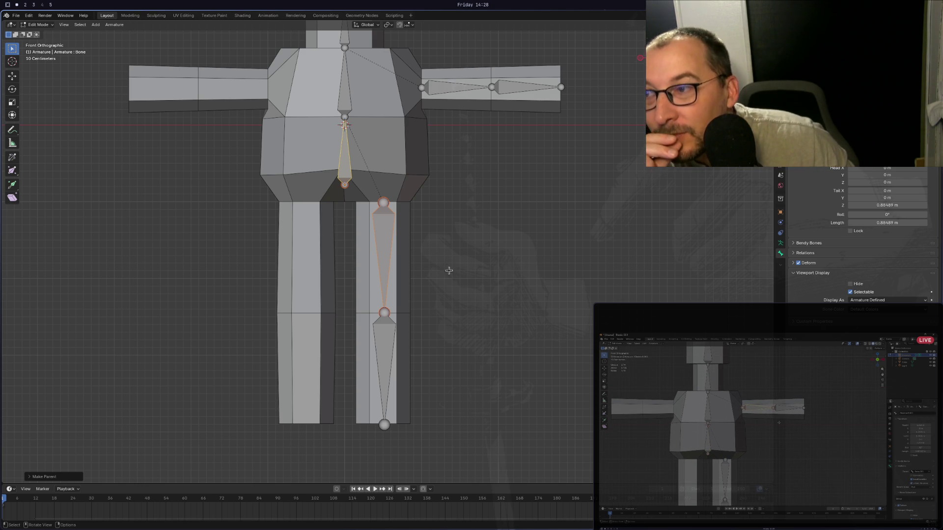
Rename the inner and outer right arm bones to shoulder and forearm.r
left_click(459, 84)
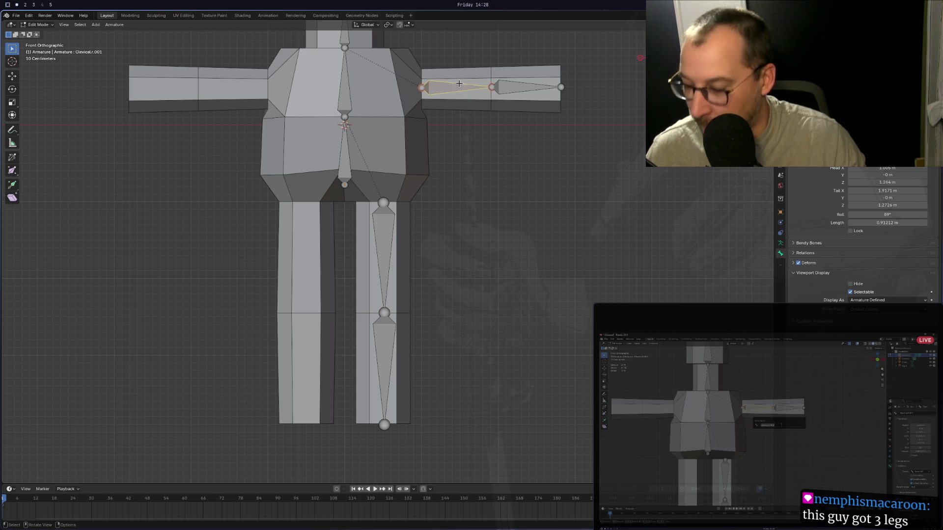
key("F2")
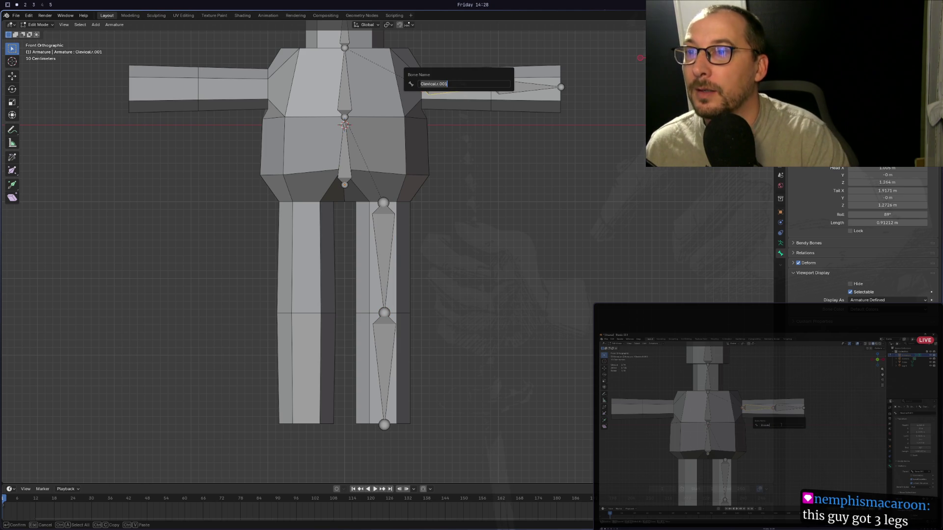
type("Sp")
key("BackSpace")
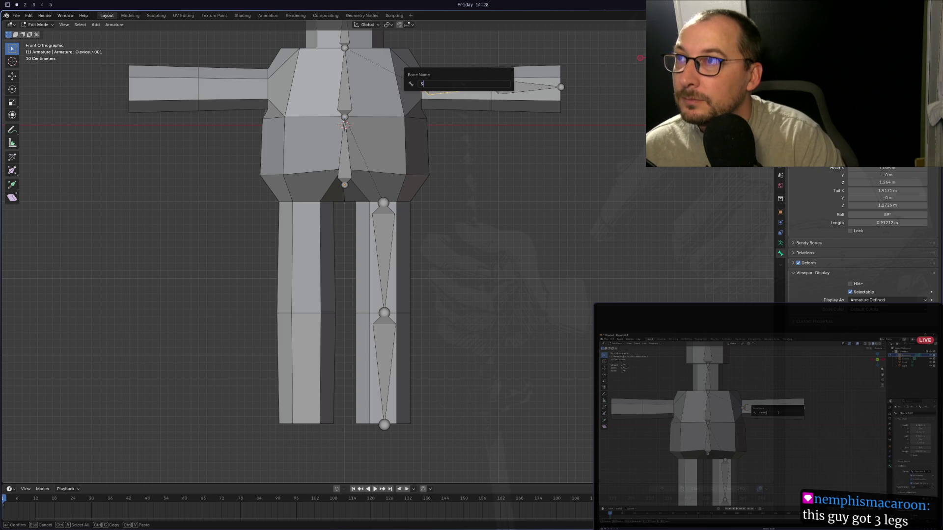
type("oulder.r")
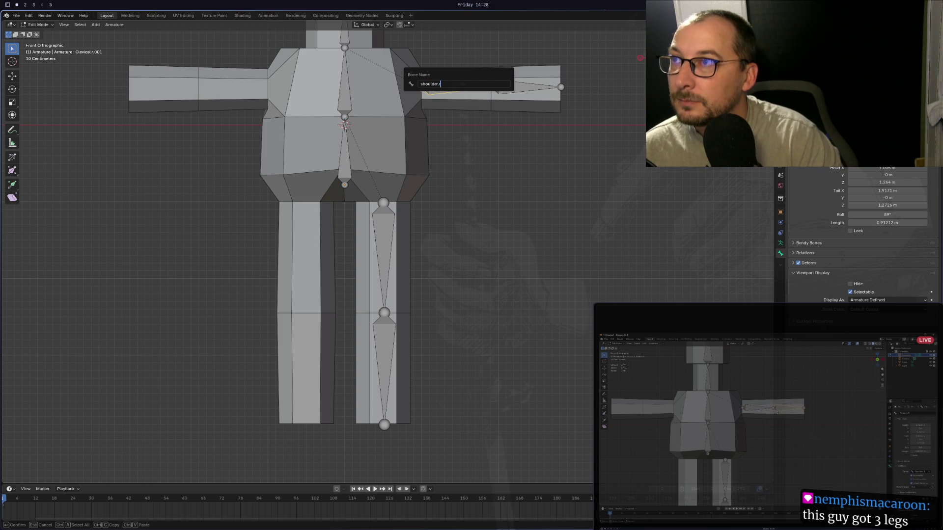
key("Return")
left_click(524, 92)
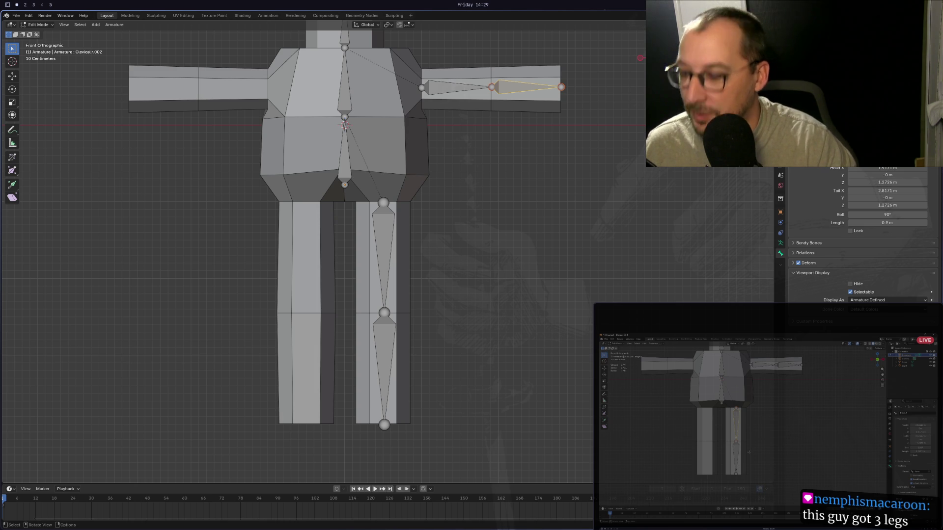
key("F3")
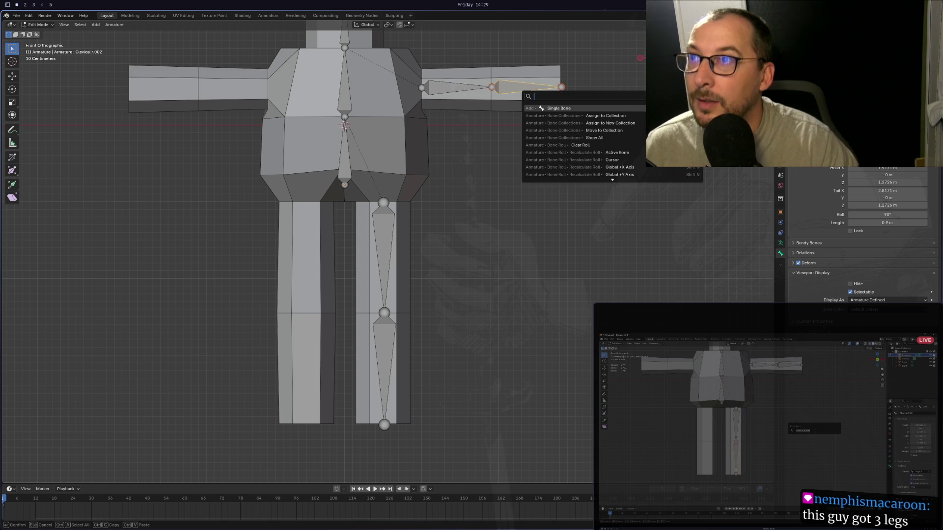
key("Escape")
key("F2")
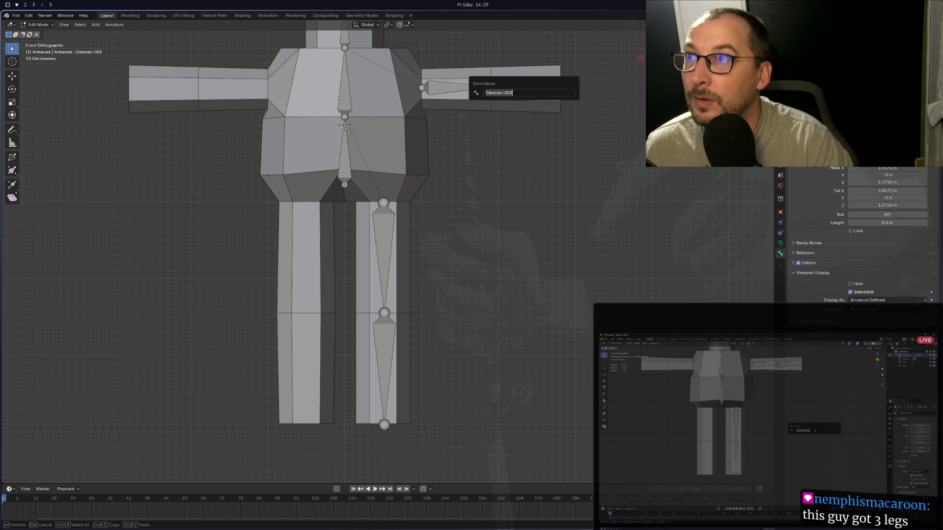
type("fp")
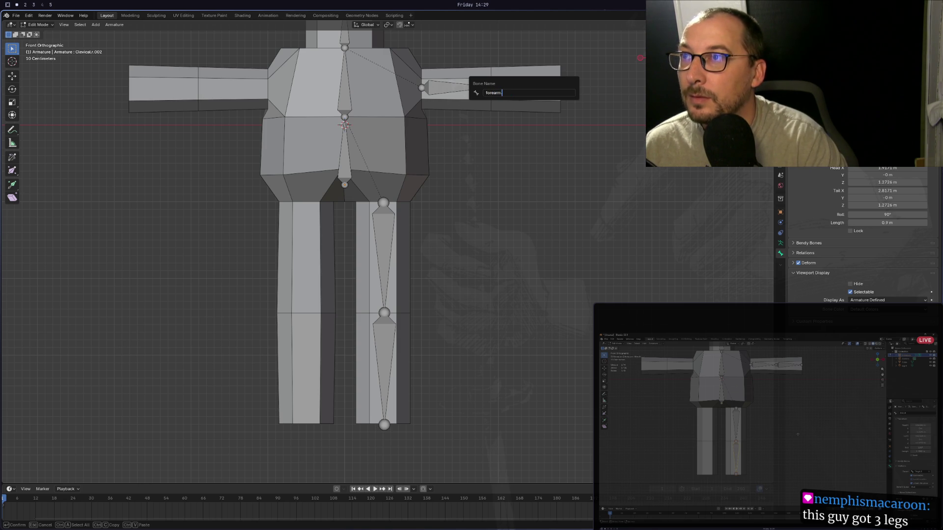
key("Return")
Rename the upper and lower right leg bones to thigh.r and shin.r
left_click(388, 222)
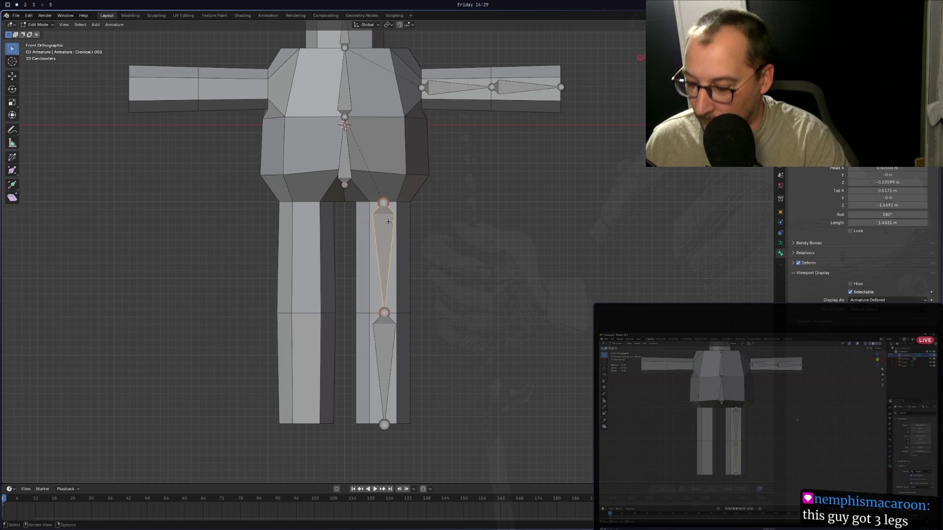
key("F2")
key("BackSpace")
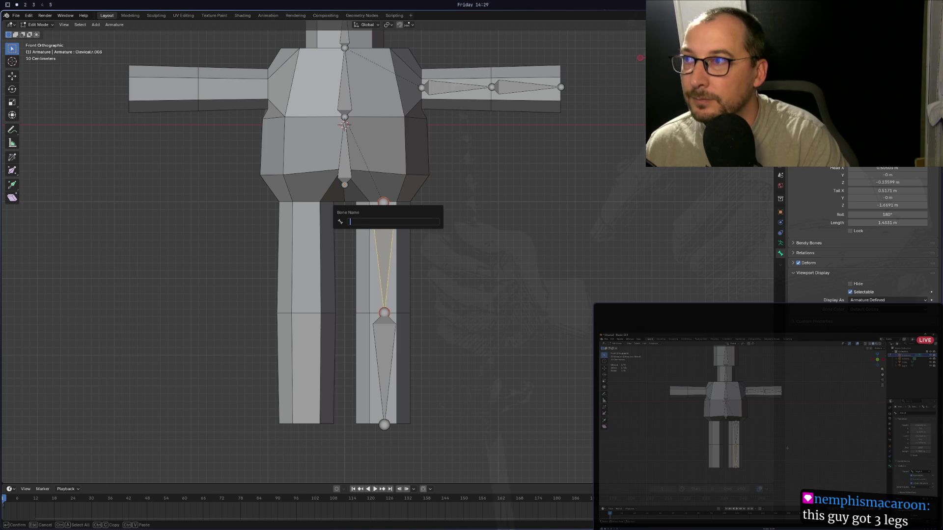
type("thigh.l")
key("Return")
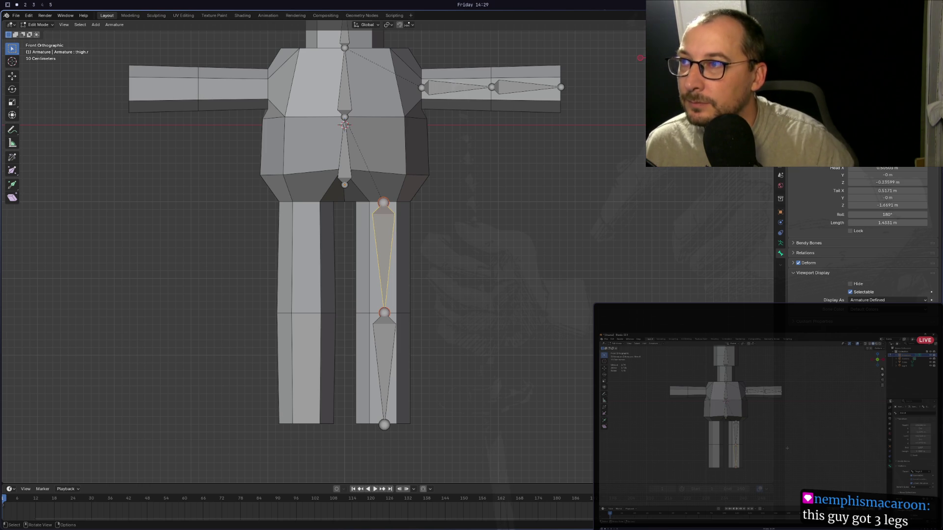
left_click(389, 337)
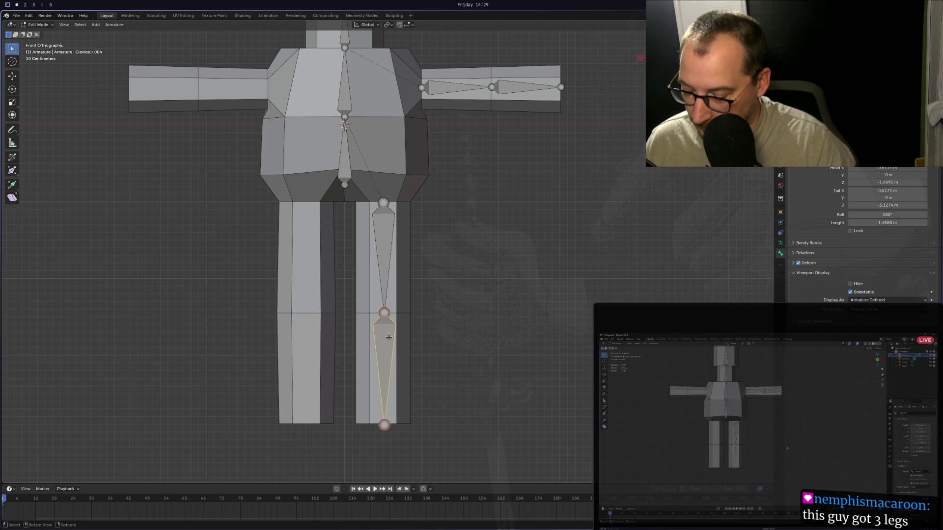
key("F2")
type("shin.r")
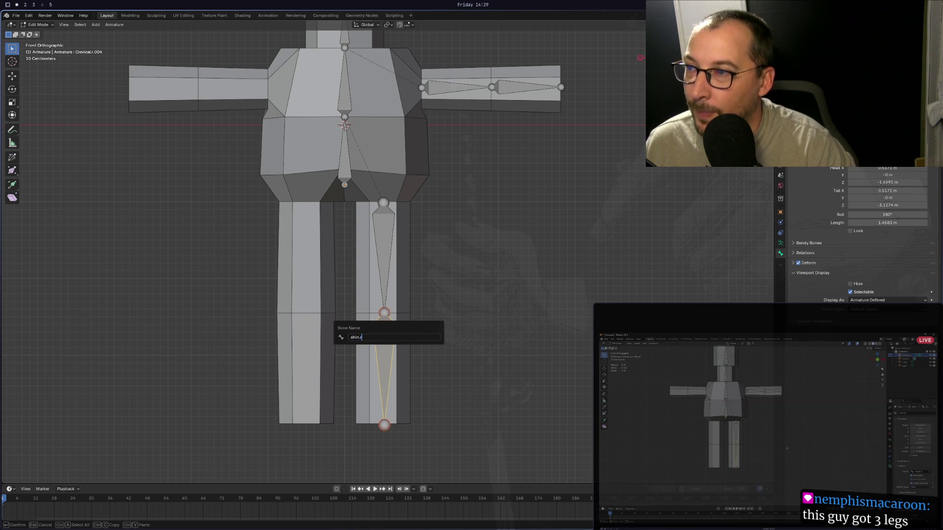
key("Return")
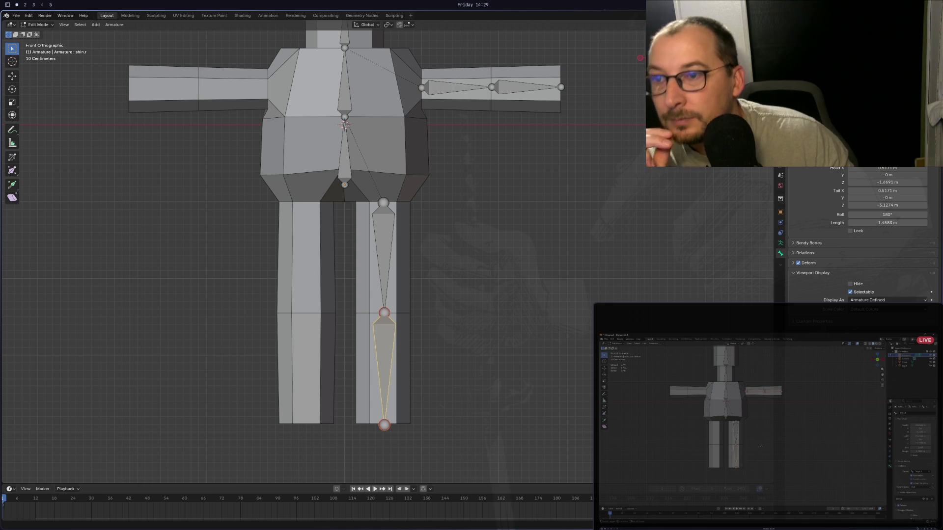
Select the right arm and leg bones and Symmetrize them to the left side
left_click_drag(615, 51, 405, 168)
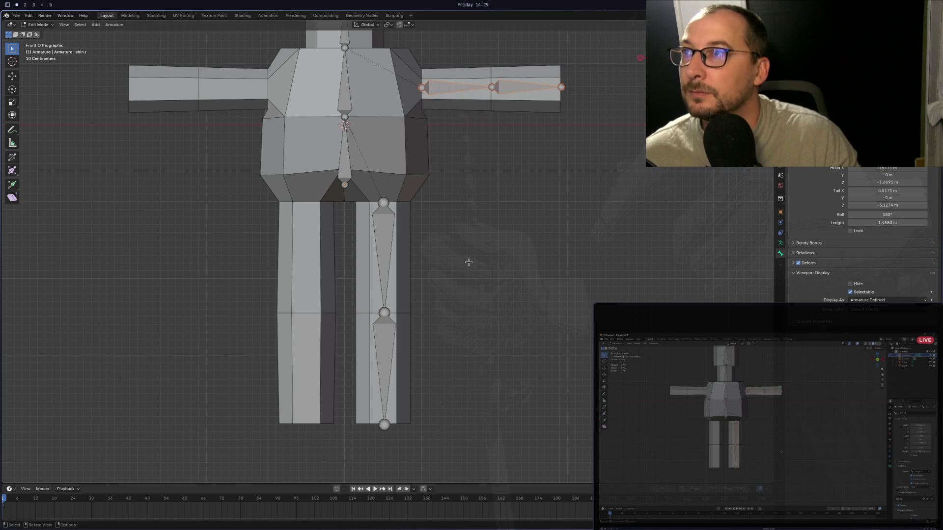
mouse_move(495, 200)
left_mouse_down("shift")
mouse_move(391, 414)
mouse_move(343, 457)
left_mouse_up("shift")
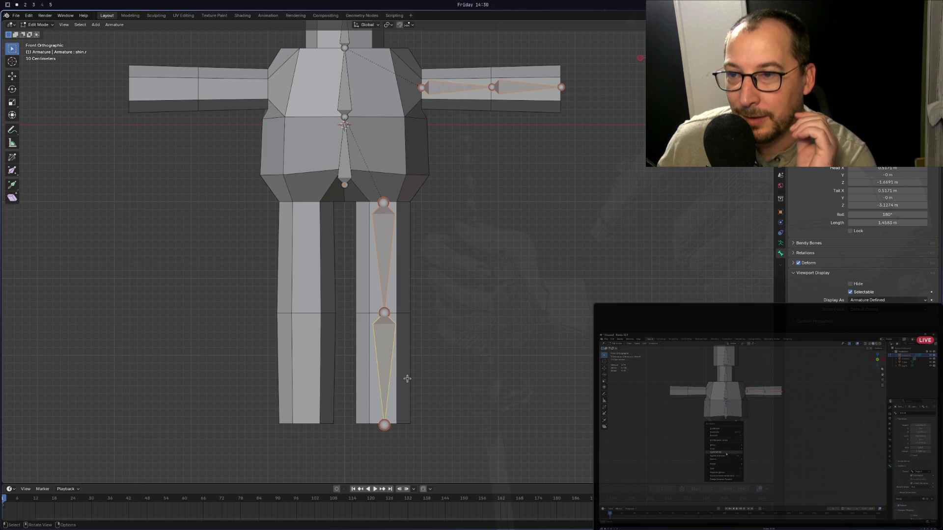
right_click(389, 239)
mouse_move(383, 309)
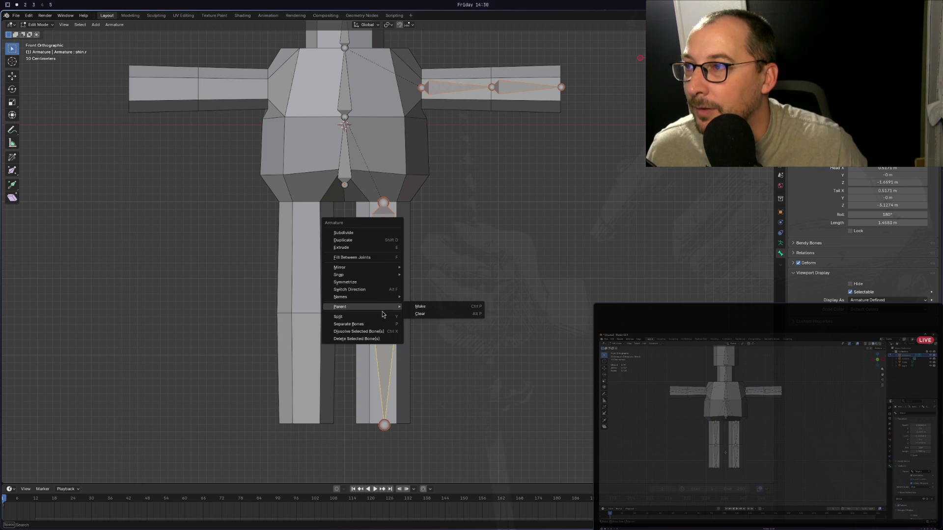
left_click(389, 282)
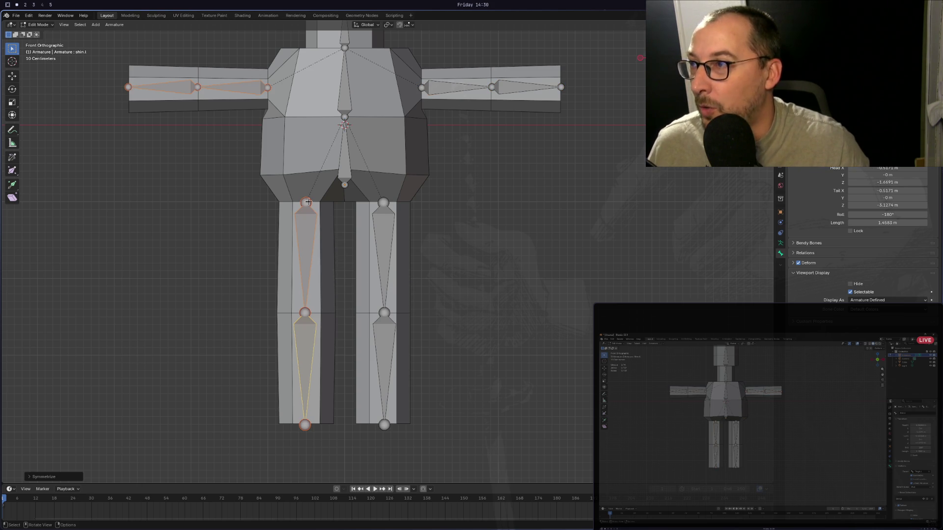
Confirm the new left thigh bone is named thigh.l, then select the left forearm bone
left_click(313, 237)
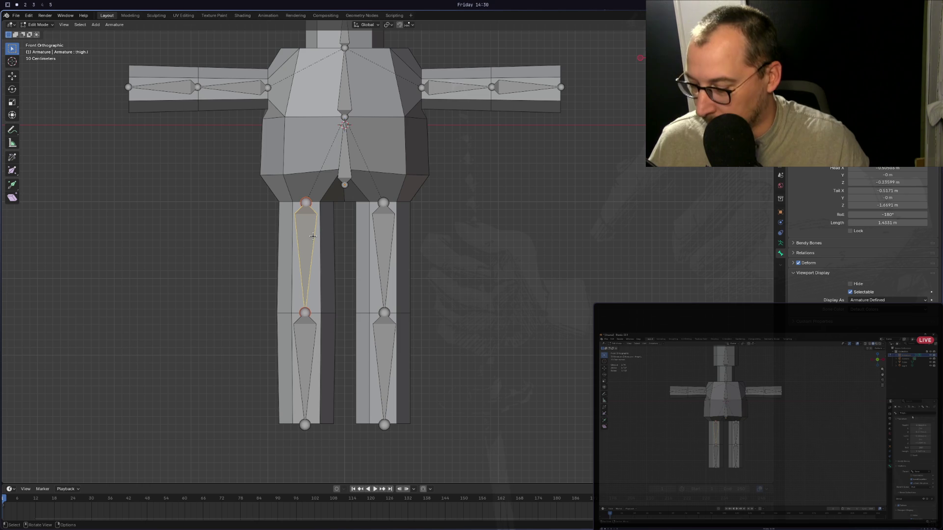
key("F2")
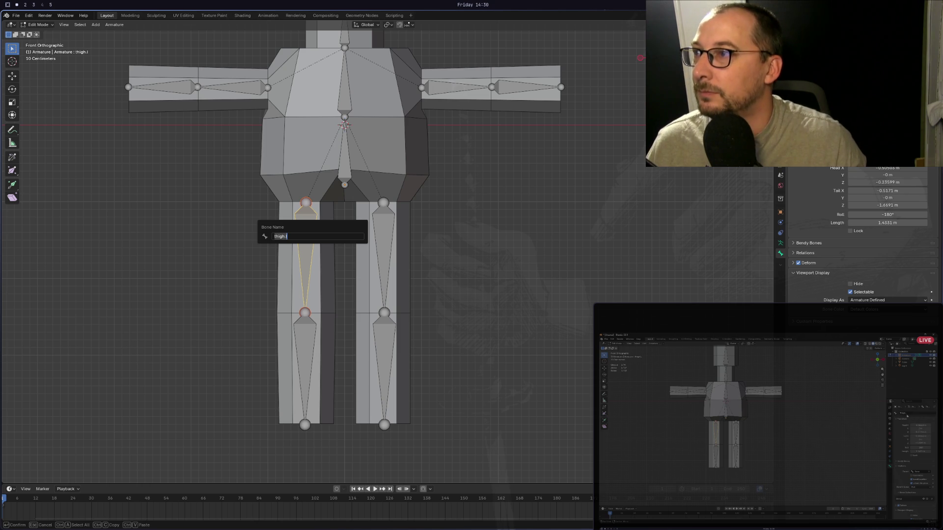
key("Return")
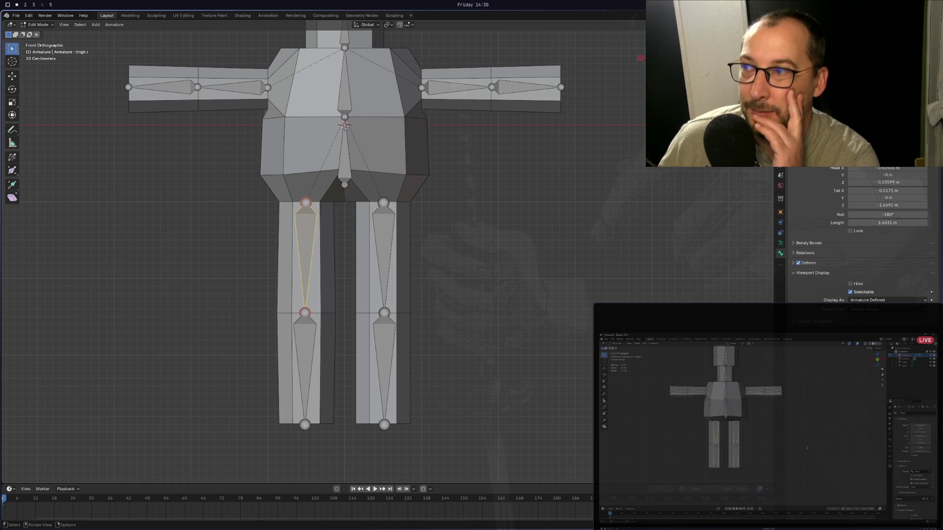
left_click(159, 84)
key("F2")
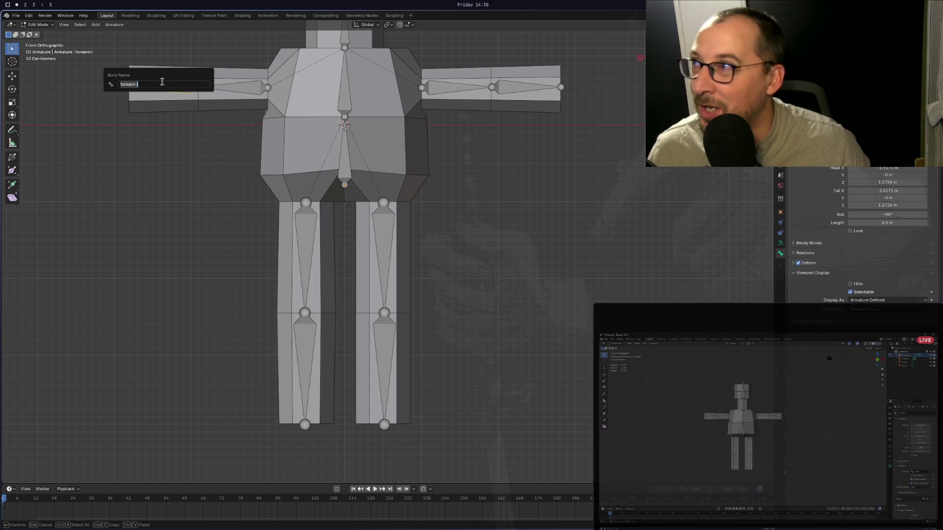
key("Return")
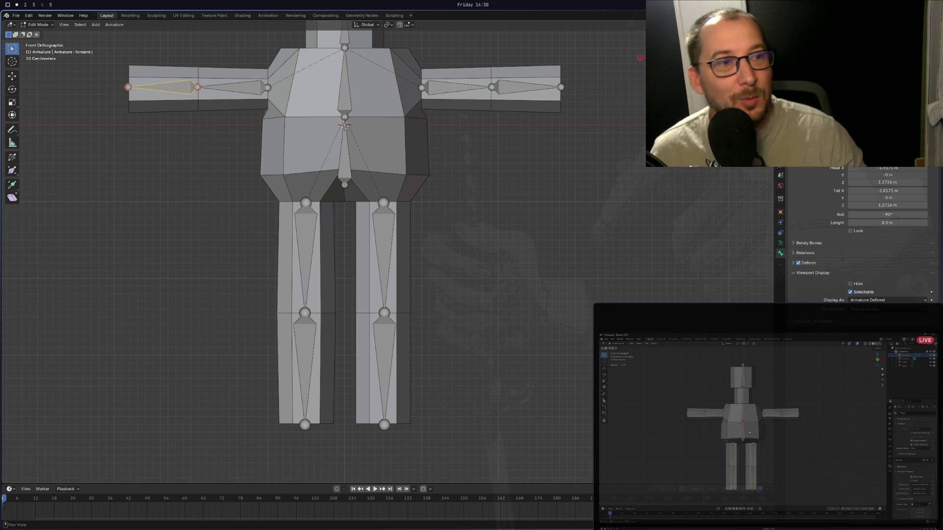
key("super+5")
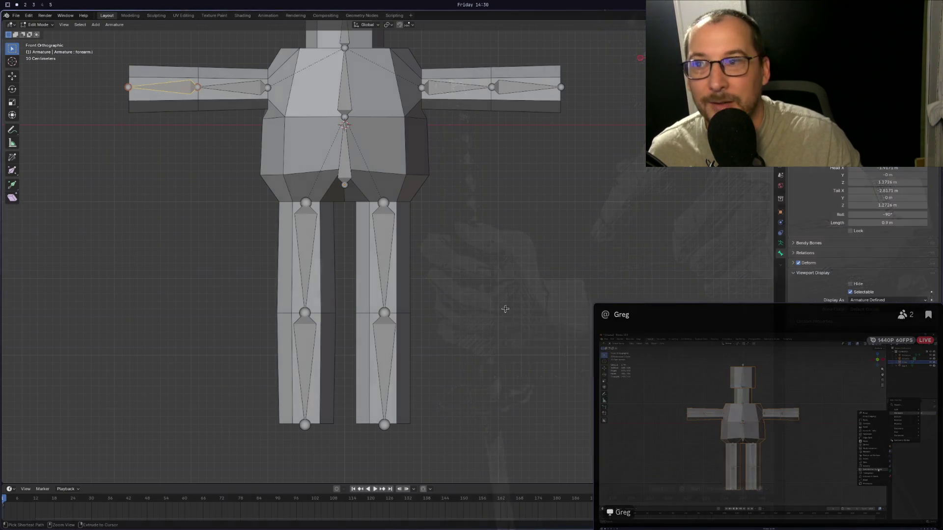
key("f")
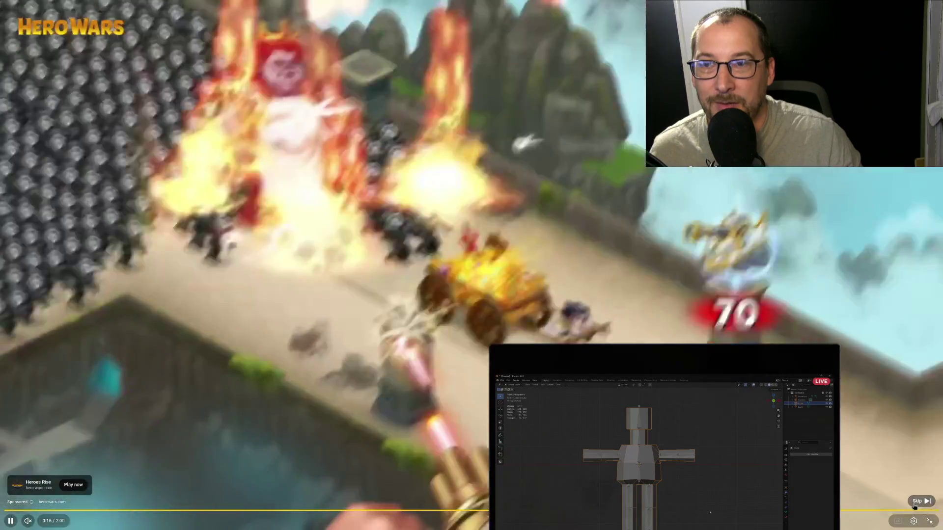
Skip the ad, move the stream preview aside, and unmute the Walled Haven trailer
left_click(916, 502)
mouse_move(665, 465)
left_mouse_down()
mouse_move(704, 434)
mouse_move(768, 427)
left_mouse_up()
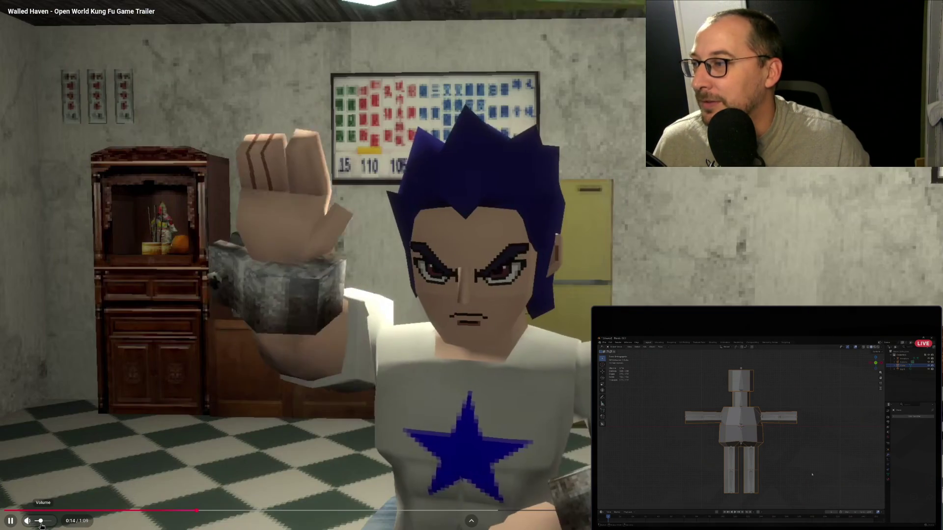
left_click(38, 522)
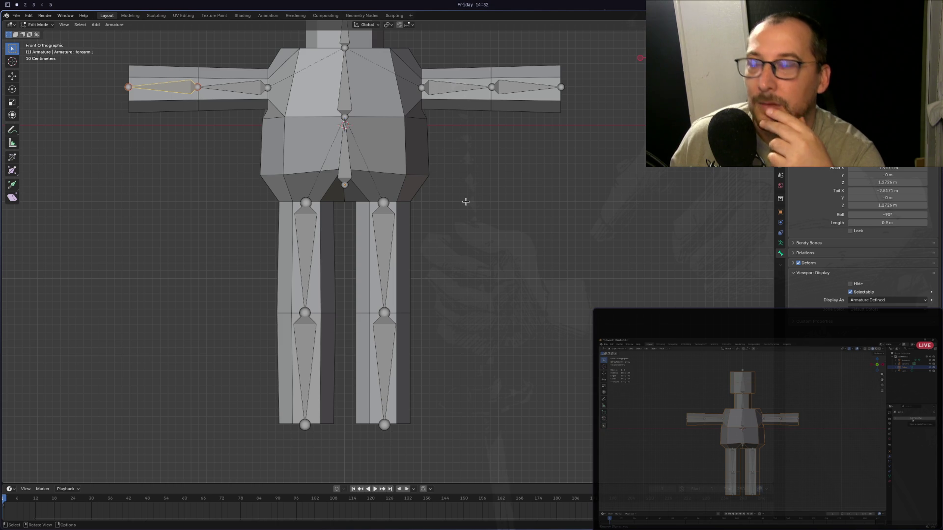
Zoom out, return to Object Mode and select the blocky body mesh
scroll(465, 201, "down", 4)
left_click(39, 24)
left_click(38, 33)
left_click(352, 105)
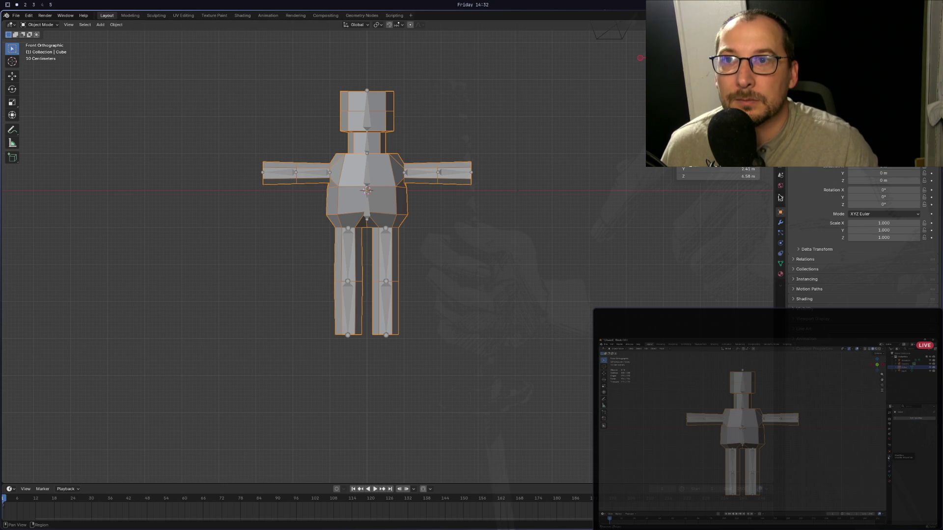
Show the Generate modifiers from the body mesh's Add Modifier menu
left_click(780, 223)
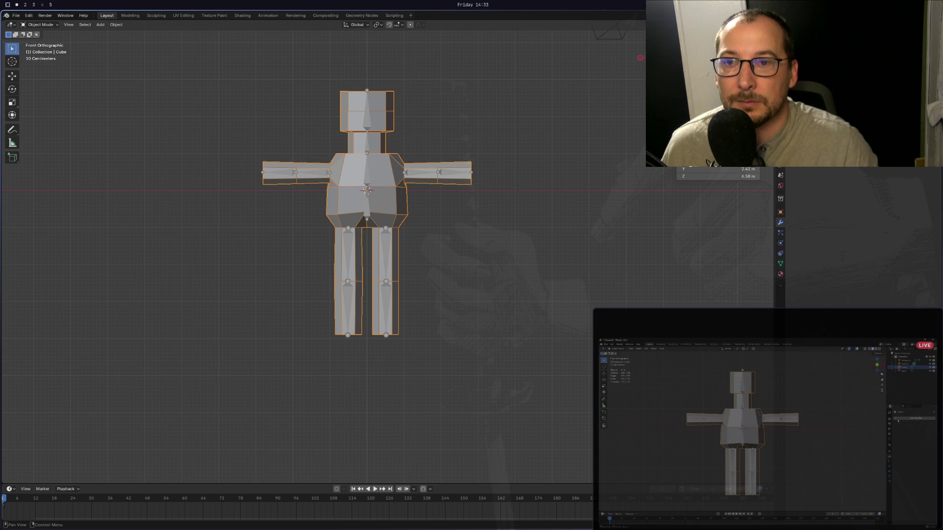
left_click(830, 160)
mouse_move(846, 143)
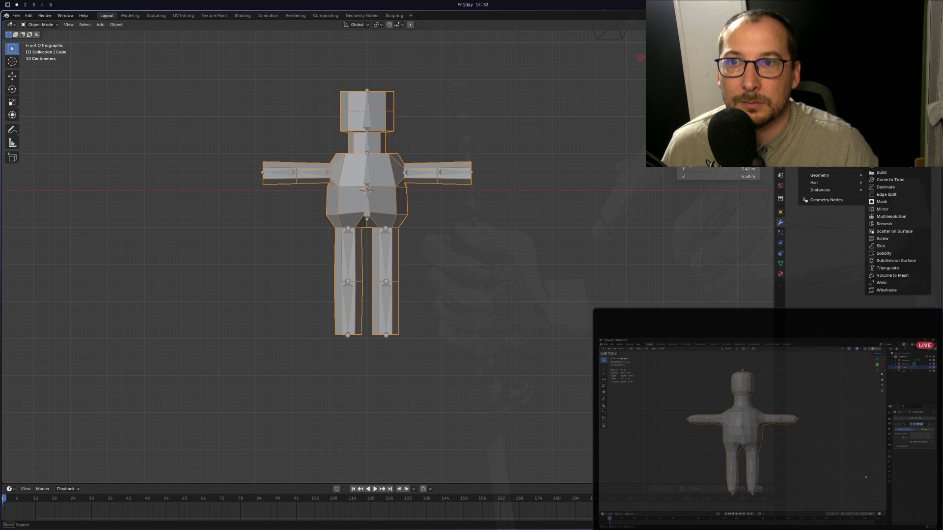
Add a Subdivision Surface modifier (viewport 1, render 2), zoom in, and enter Edit Mode
left_click(897, 261)
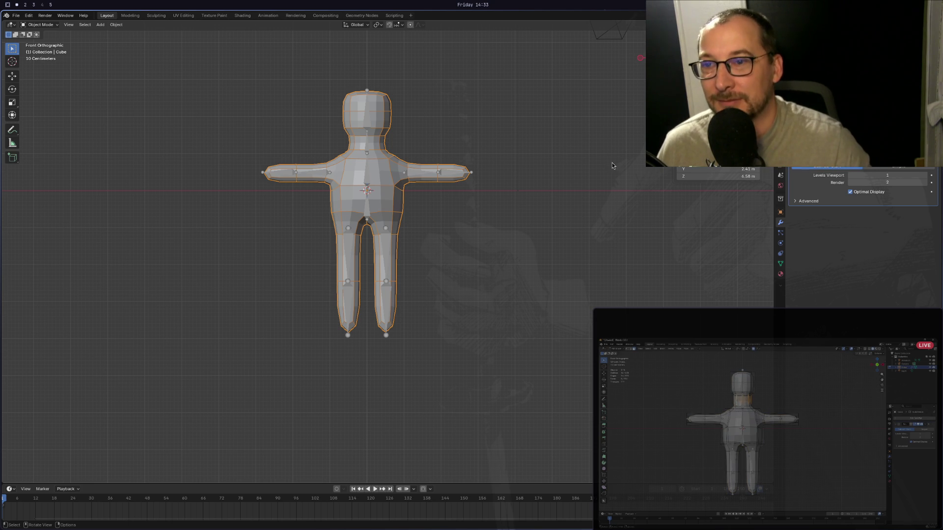
scroll(316, 133, "up", 2)
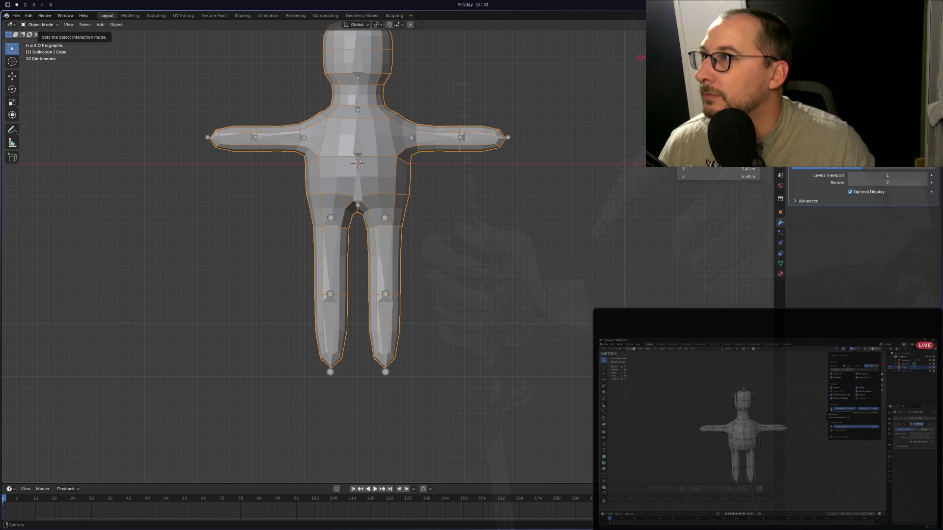
key("Tab")
left_click(388, 109, "alt")
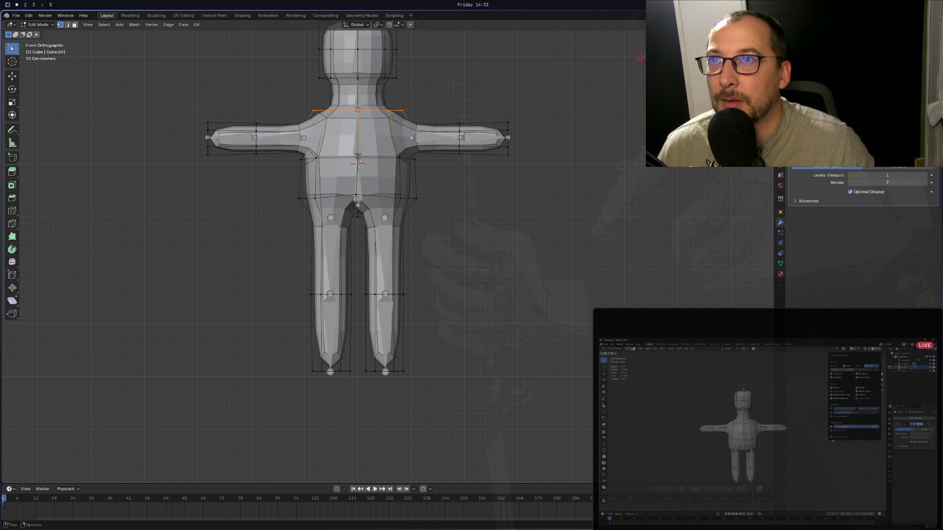
left_click(708, 24)
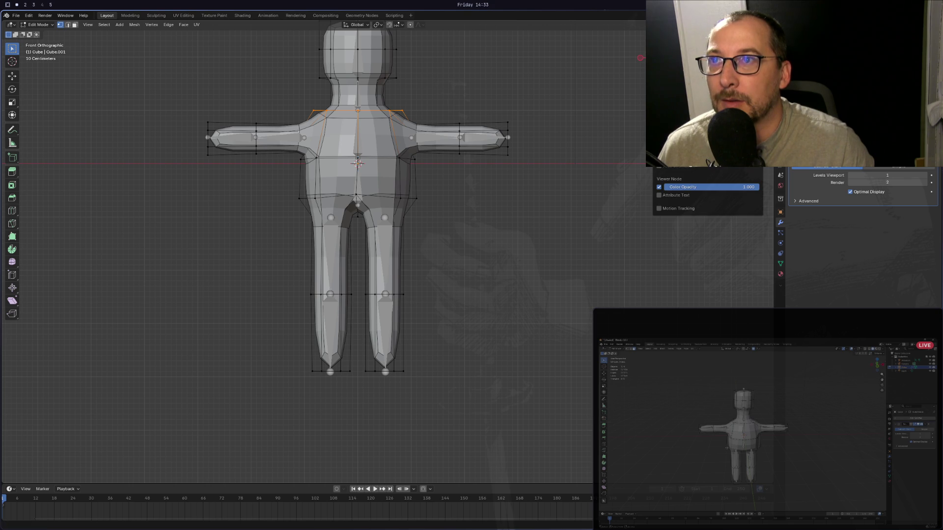
left_click(266, 190)
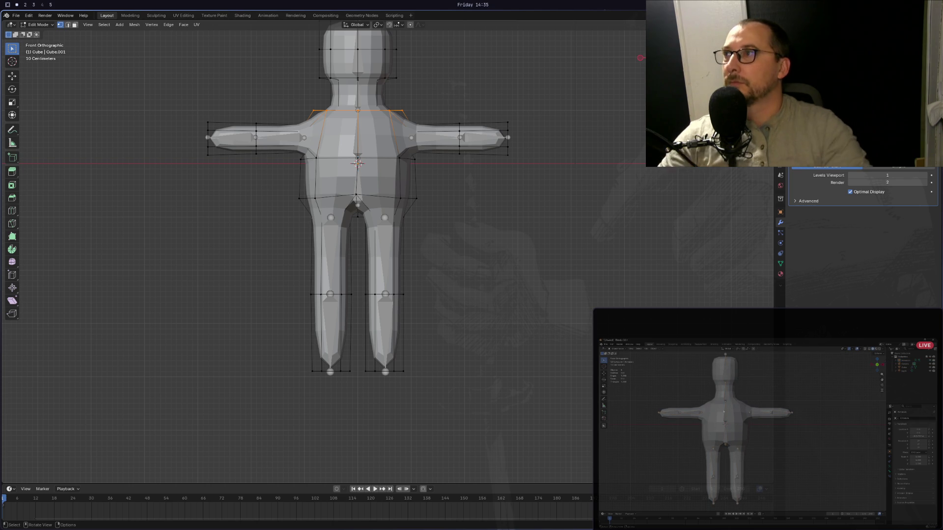
key("Tab")
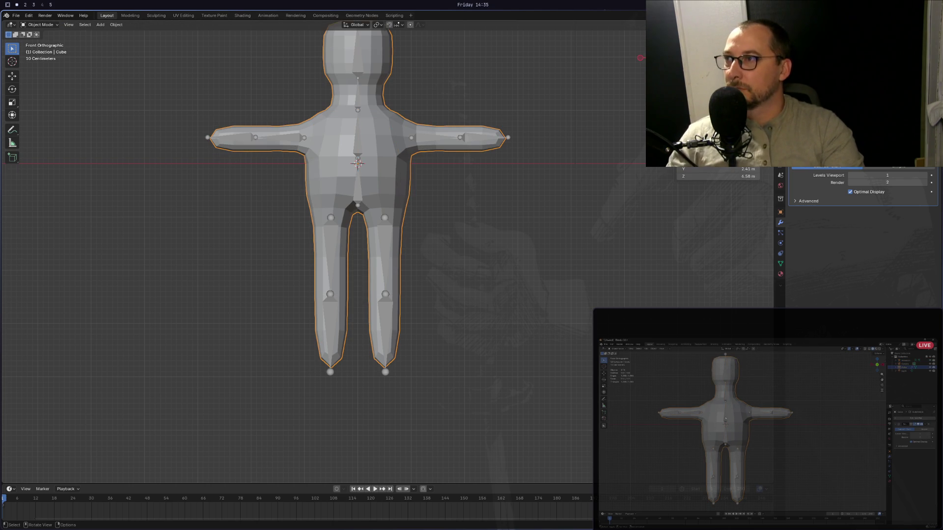
Select the armature, then add the body mesh to the selection
scroll(317, 158, "up", 1)
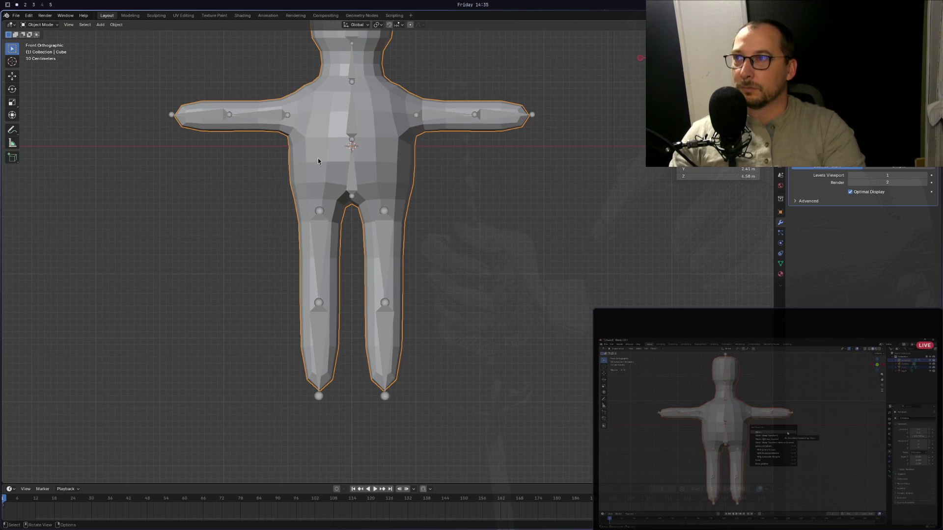
left_click(349, 145)
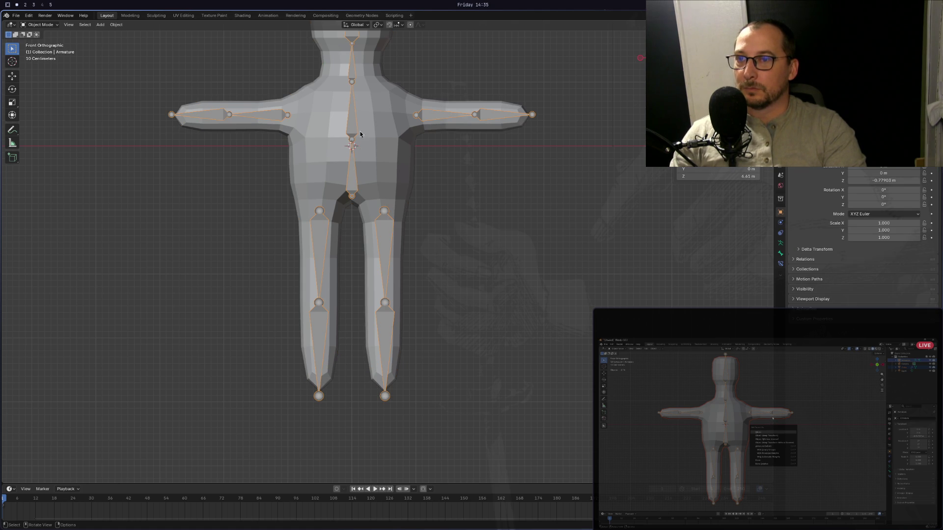
left_click(387, 128)
left_click(350, 127)
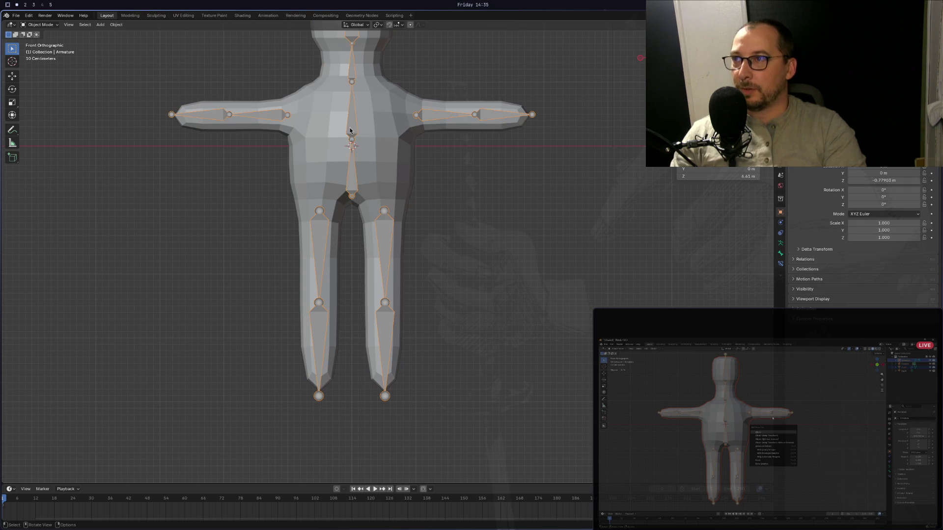
left_click(376, 129, "shift")
left_click(356, 131, "shift")
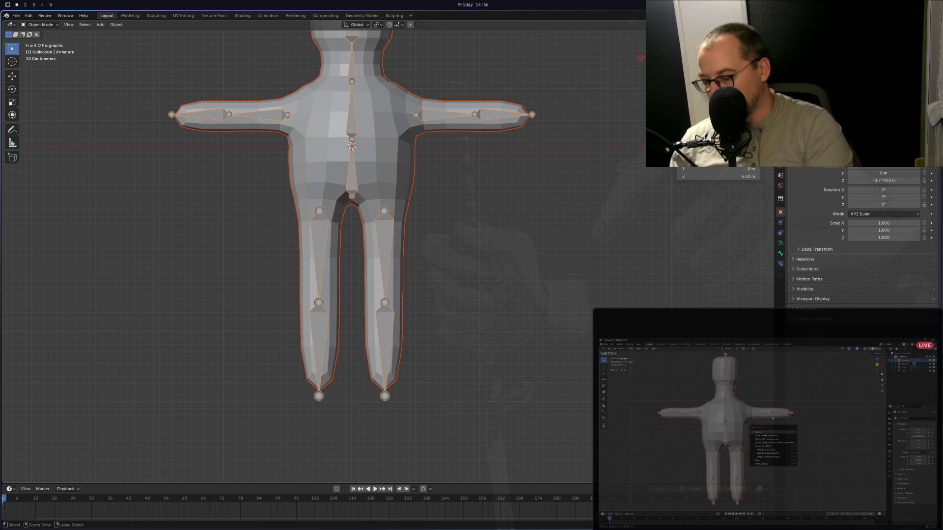
Parent the mesh to the armature With Automatic Weights, then select the mesh alone
key("ctrl+p")
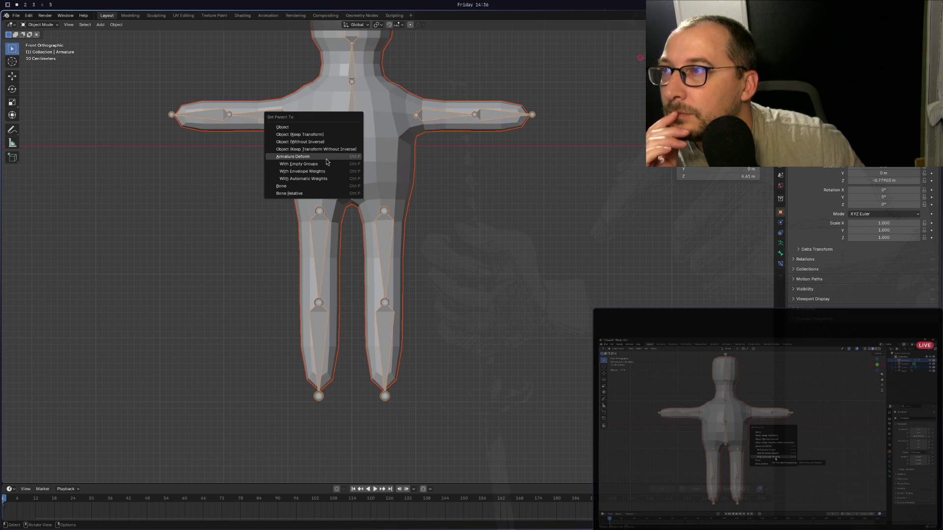
left_click(327, 180)
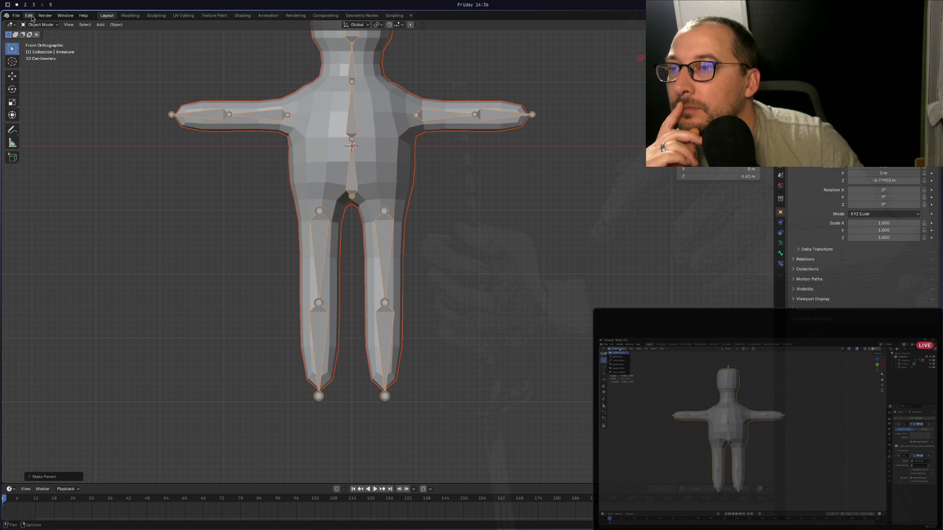
left_click(302, 101)
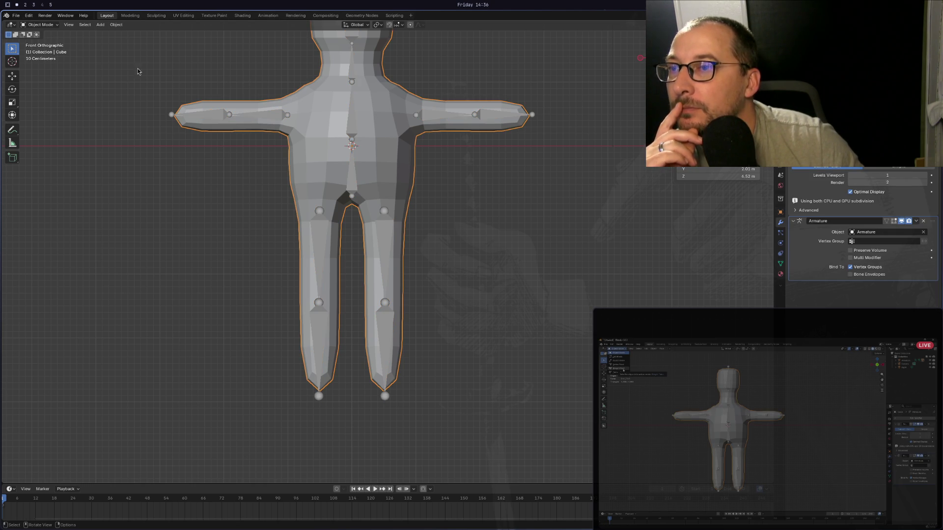
Put the body mesh in Weight Paint mode and view the shin.r and thigh.l weights
left_click(41, 25)
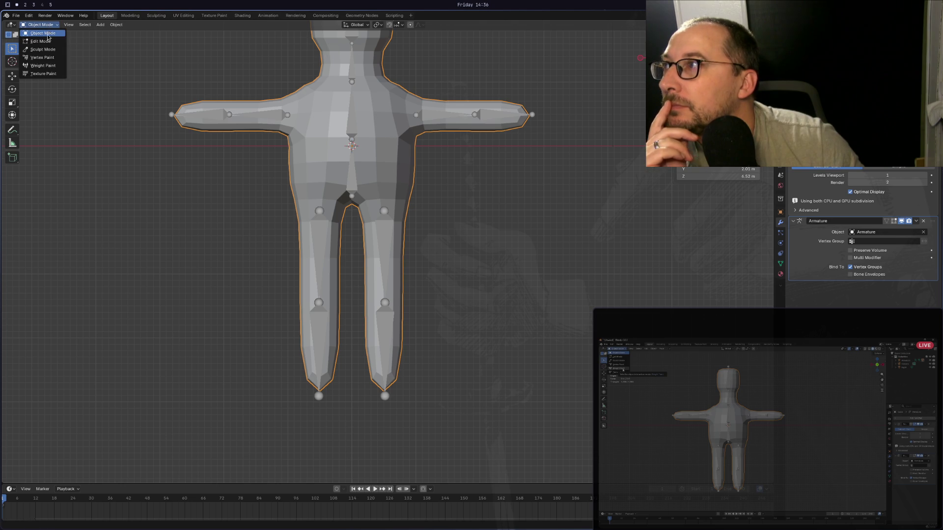
left_click(50, 65)
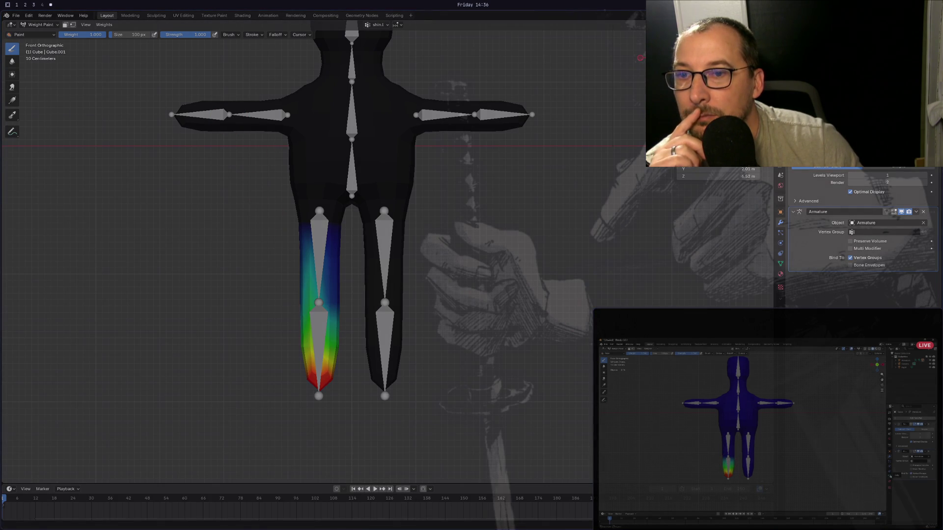
left_click(781, 262)
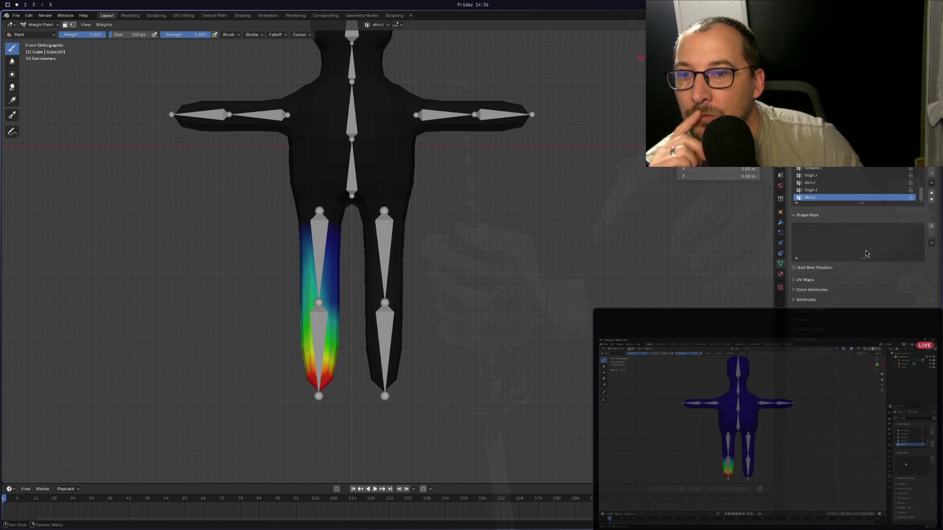
left_click(821, 183)
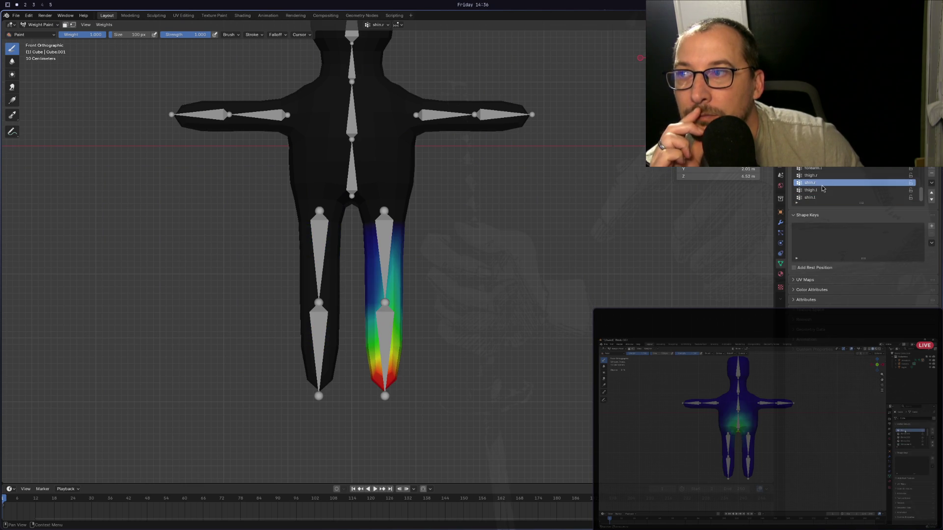
left_click(821, 190)
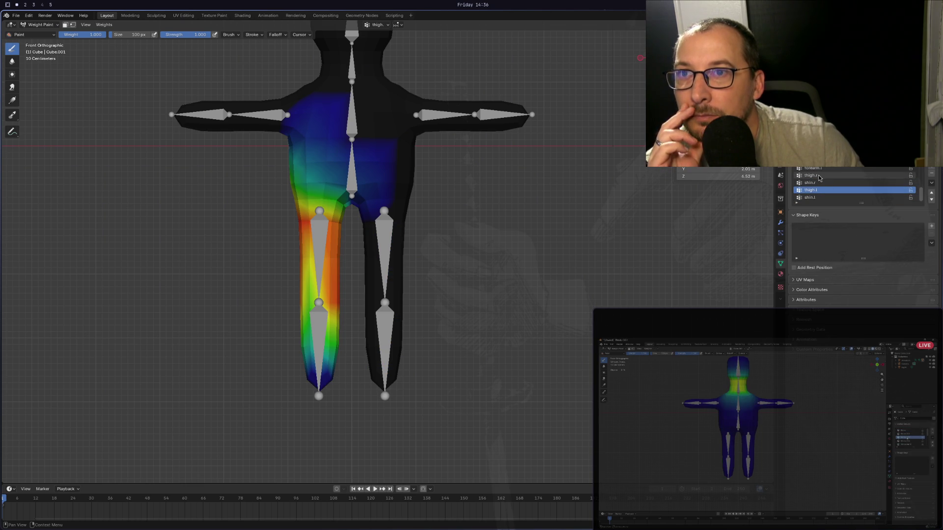
Inspect the weights of both forearm groups and the shoulder group
left_click(821, 169)
scroll(825, 172, "up", 2)
left_click(831, 175)
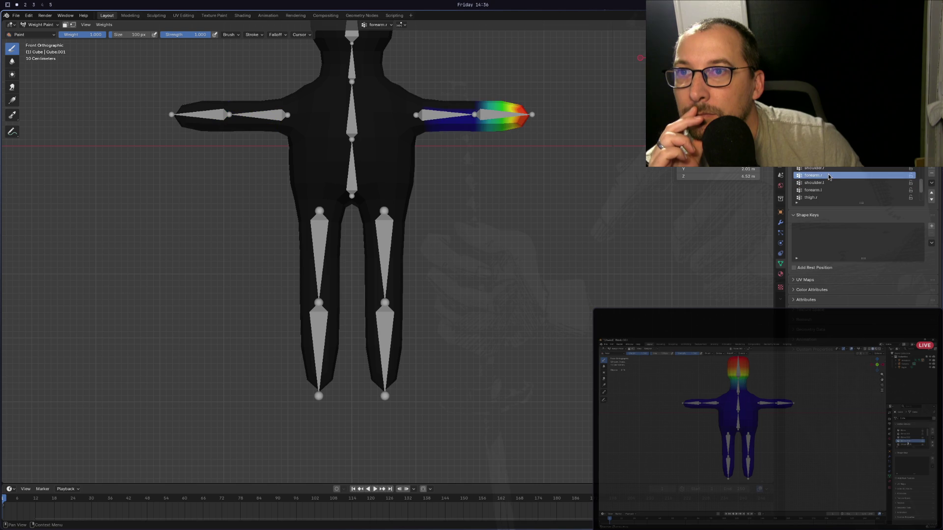
left_click(828, 169)
scroll(825, 177, "up", 3)
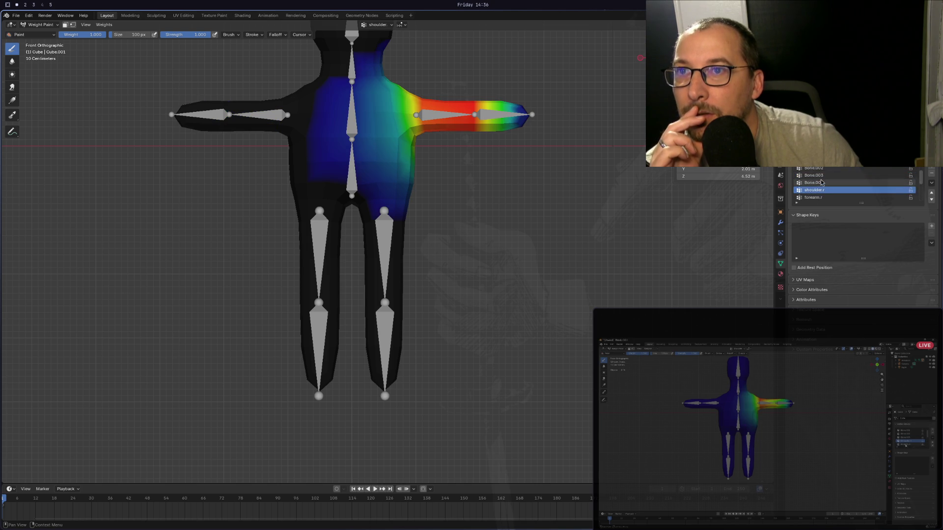
Step through Bone.004, Bone.003 and Bone.002 up to the root Bone group's lower-torso weights
left_click(821, 182)
left_click(822, 176)
scroll(822, 176, "up", 1)
left_click(822, 175)
scroll(823, 176, "up", 1)
left_click(822, 175)
left_click(825, 169)
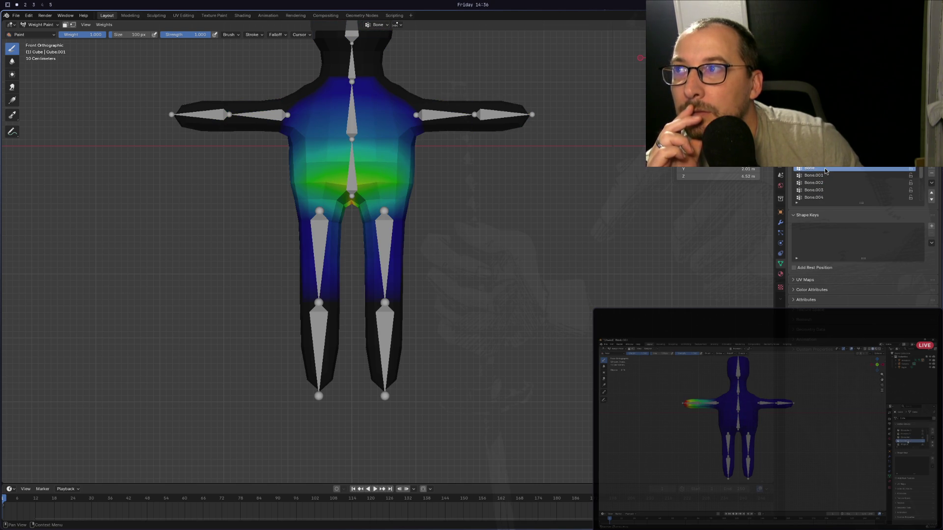
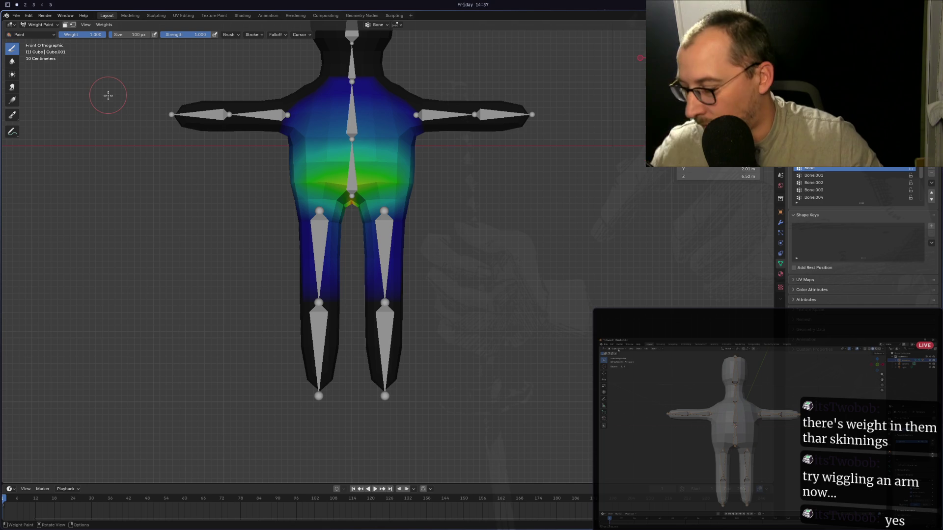
Leave Weight Paint for Object Mode and select the armature
key("Tab")
key("Tab")
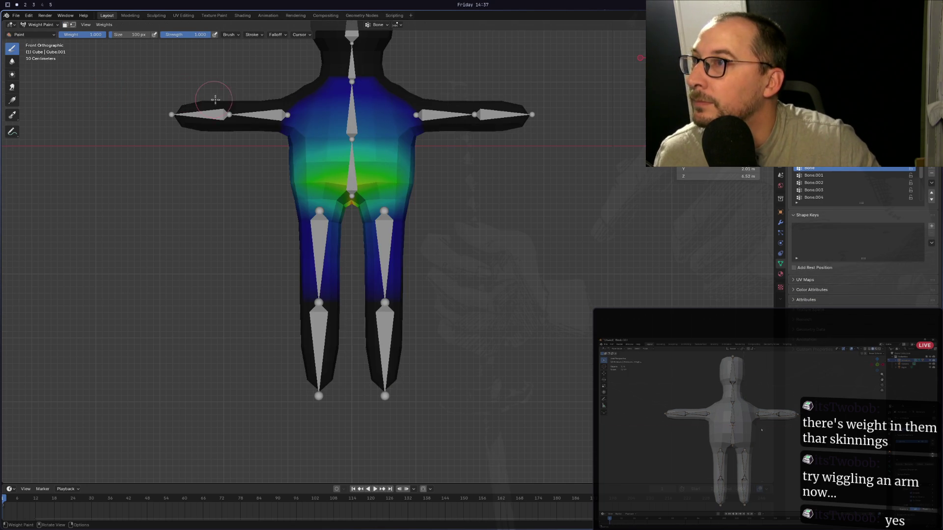
left_click(41, 25)
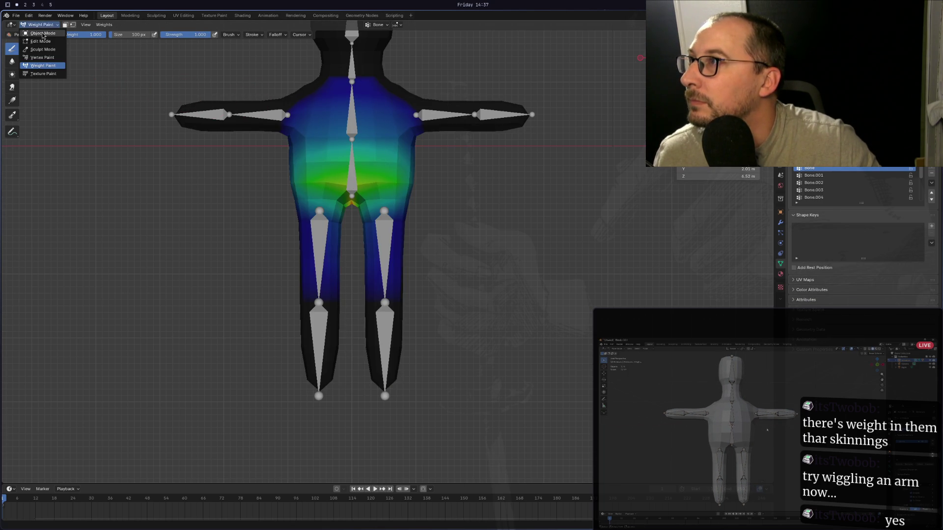
left_click(43, 34)
left_click(356, 187)
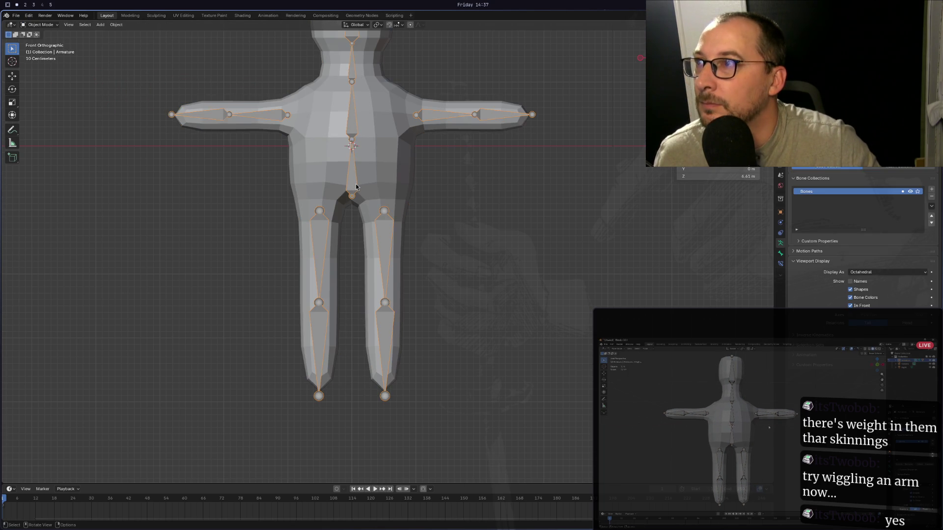
Put the armature in Pose Mode and rotate the shin.L bone to test leg deformation
left_click(40, 24)
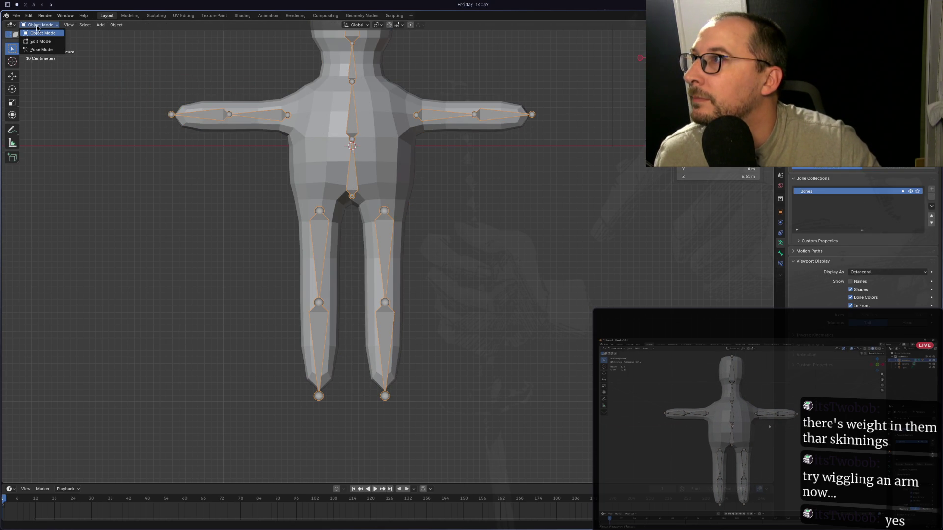
left_click(37, 51)
left_click(320, 396)
key("r")
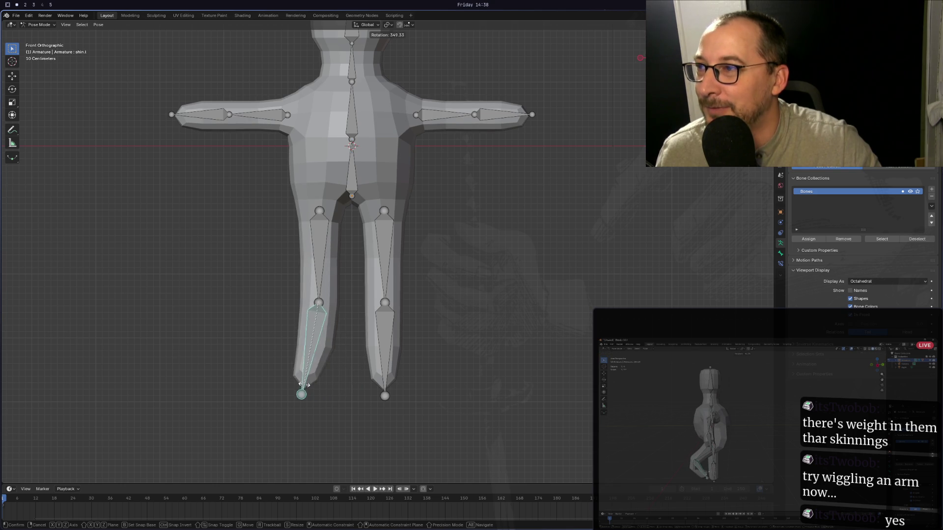
right_click(294, 389)
mouse_move(295, 389)
middle_mouse_down()
mouse_move(324, 347)
mouse_move(355, 347)
middle_mouse_up()
left_click(382, 287)
key("g")
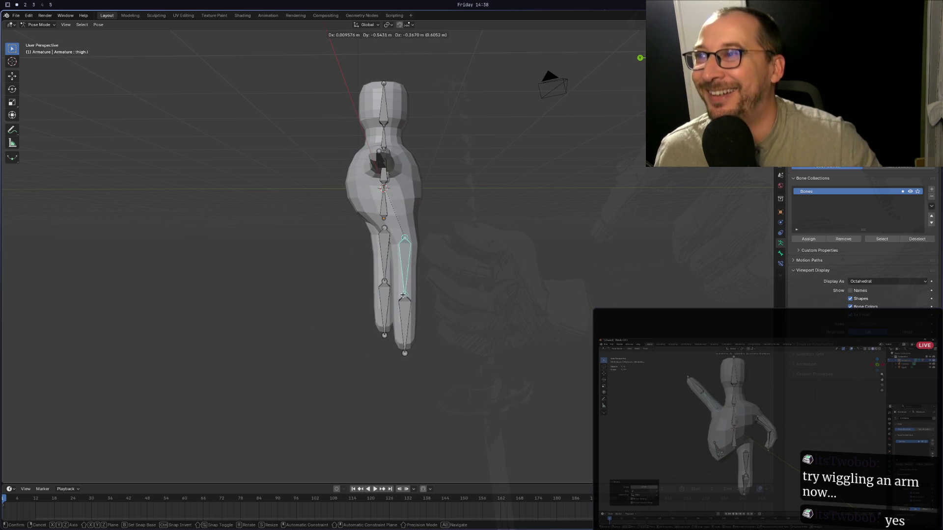
key("z")
key("Escape")
mouse_move(505, 304)
middle_mouse_down()
mouse_move(414, 316)
mouse_move(431, 311)
mouse_move(428, 322)
middle_mouse_up()
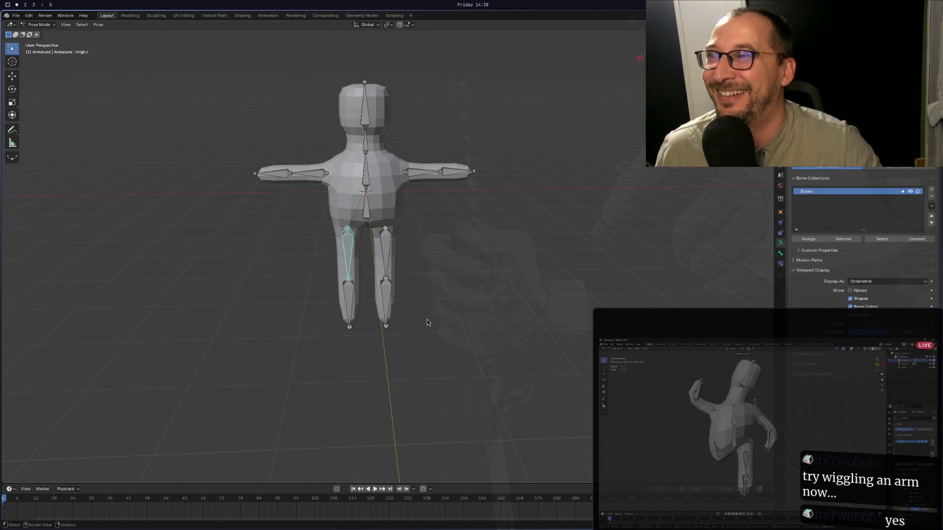
left_click(400, 174)
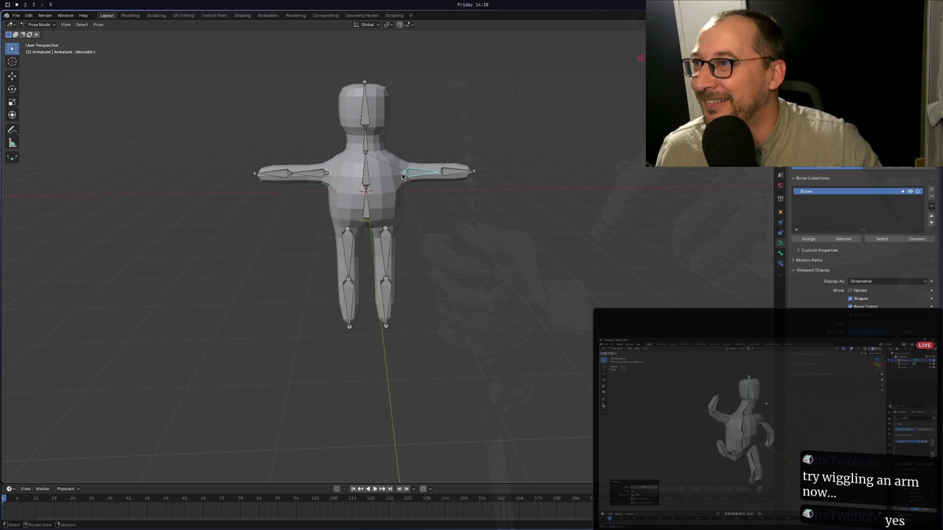
key("r")
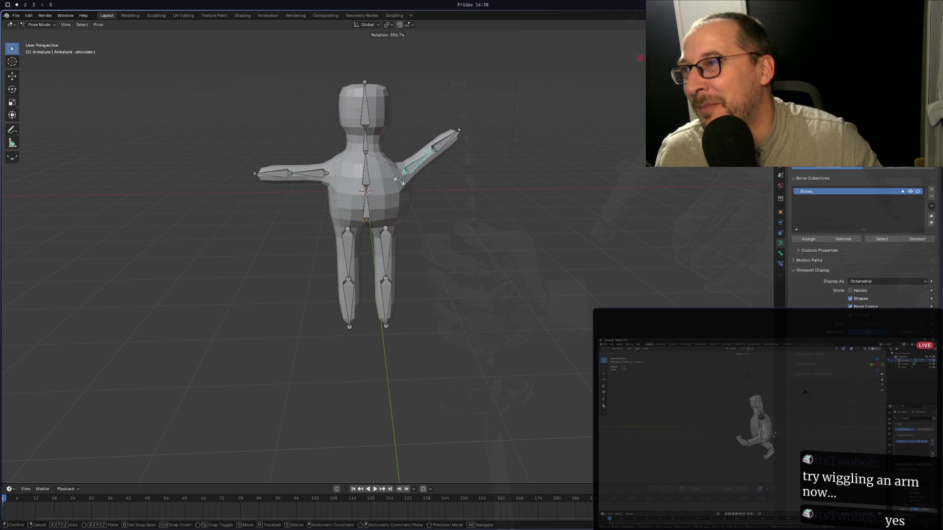
right_click(397, 182)
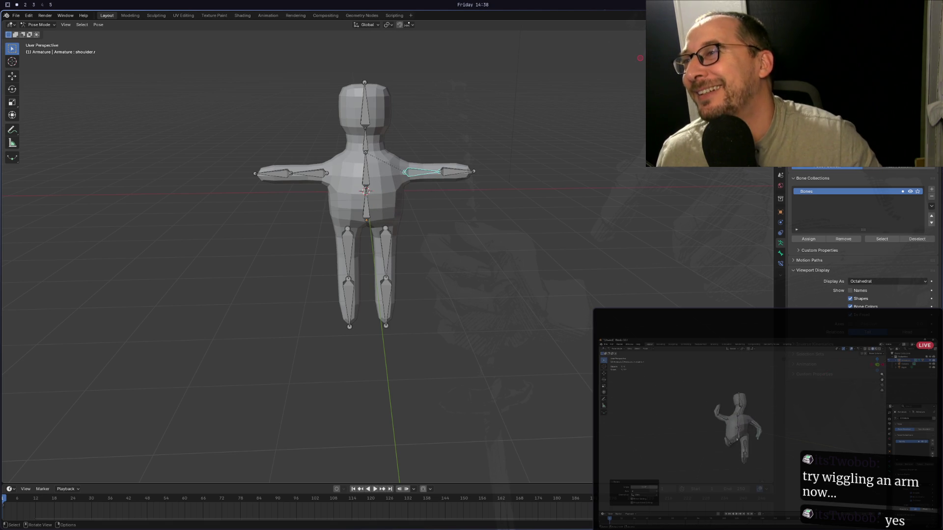
left_click(327, 174)
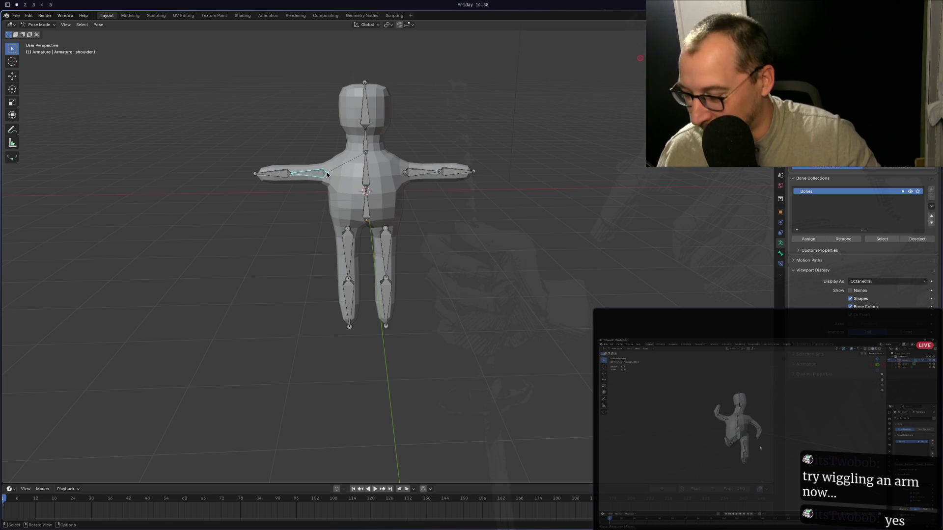
key("r")
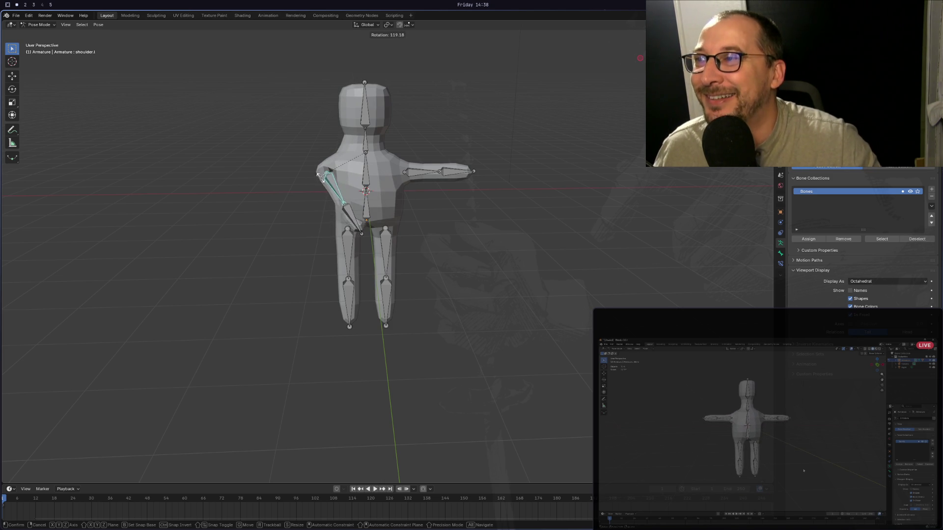
key("r")
key("Escape")
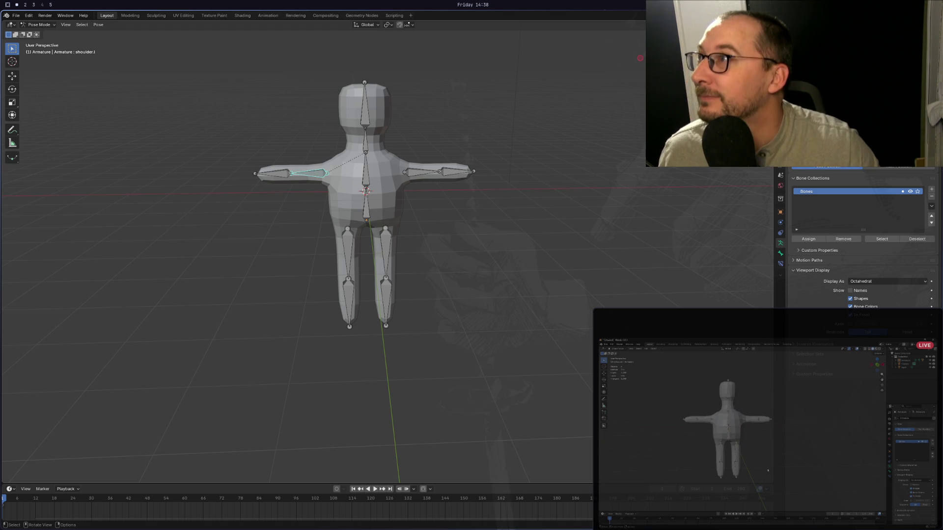
Toggle the armature between Edit, Pose and Object Mode
key("Tab")
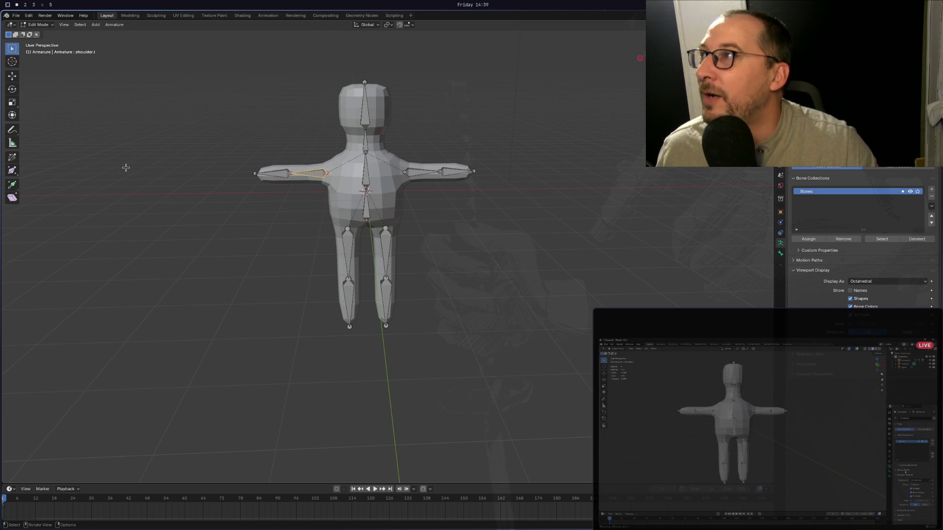
key("Tab")
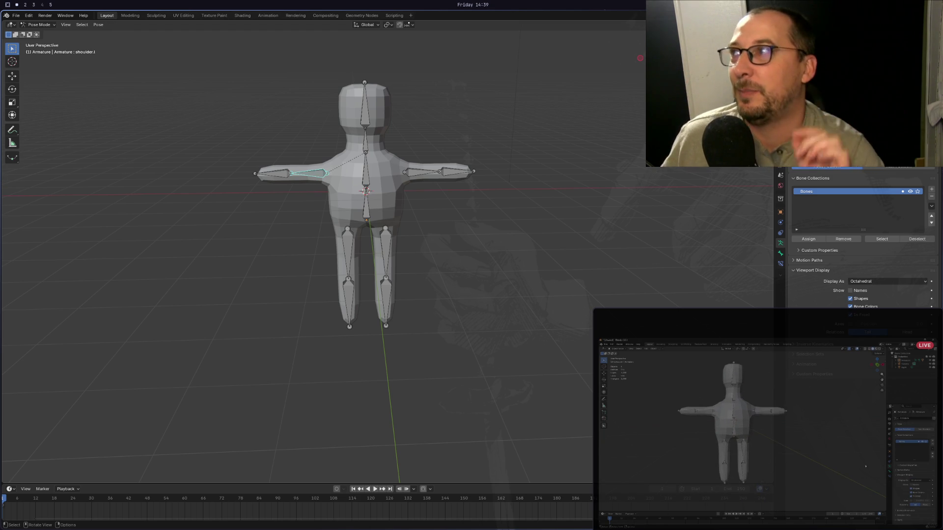
key("Tab")
left_click(39, 25)
left_click(40, 32)
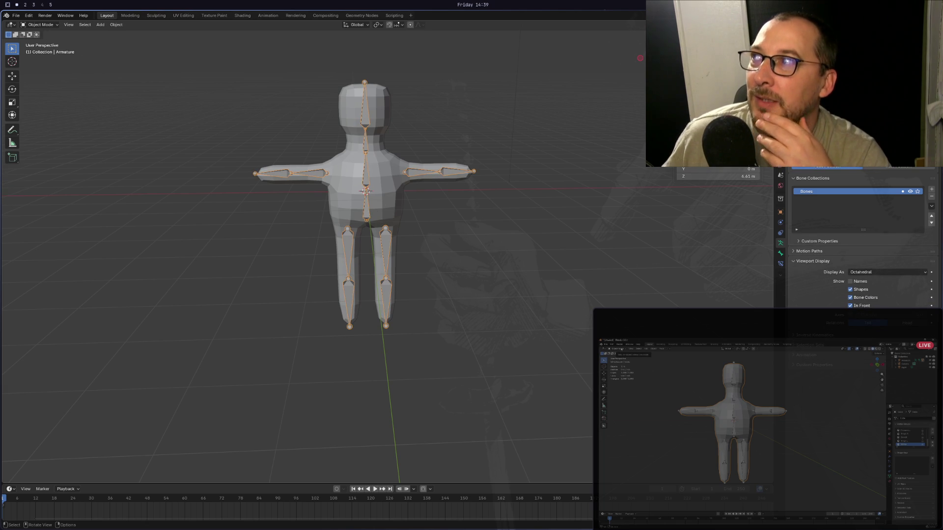
key("Tab")
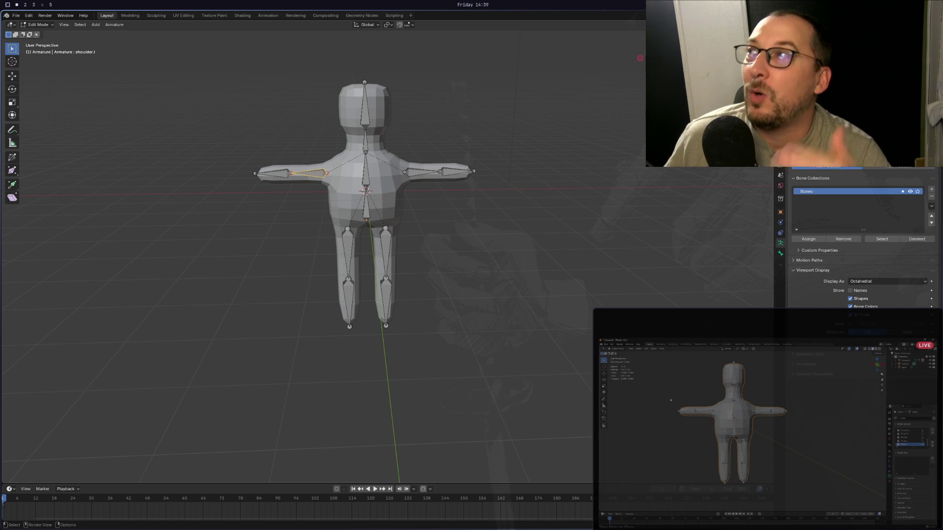
key("Tab")
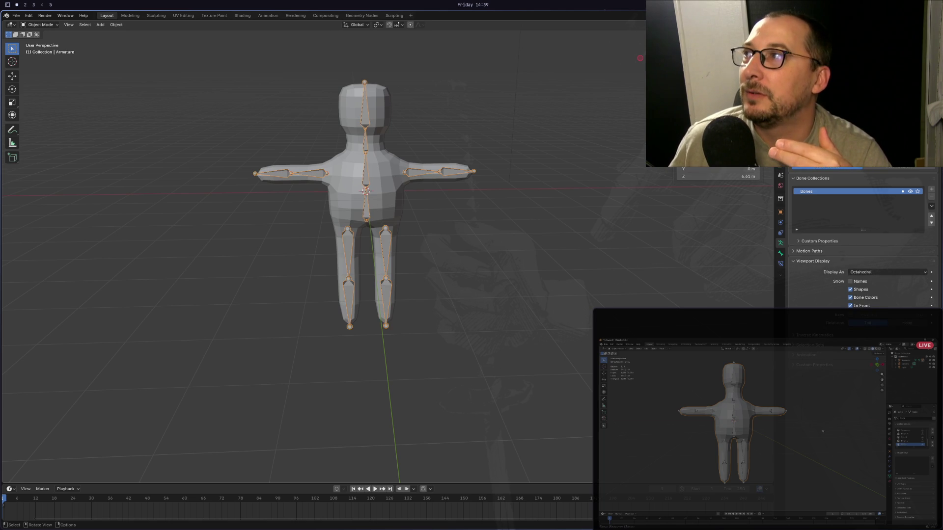
key("Tab")
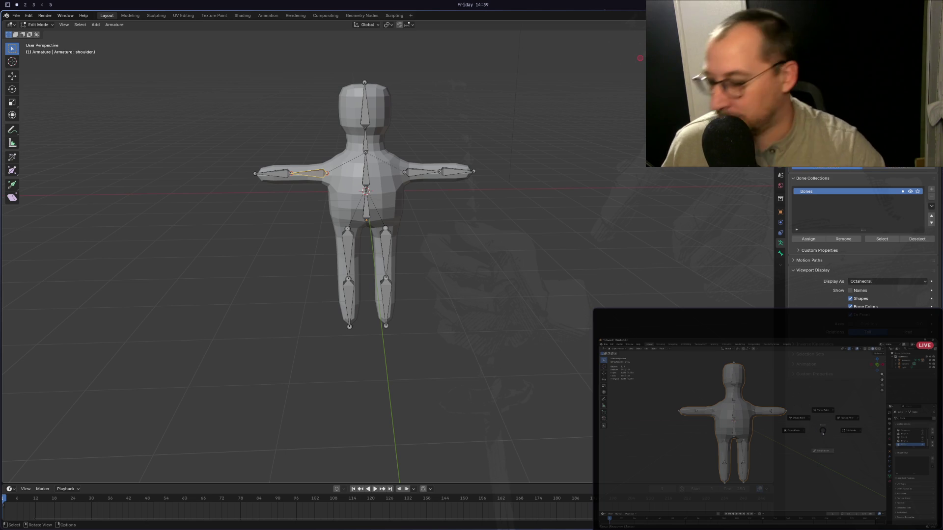
key("Tab")
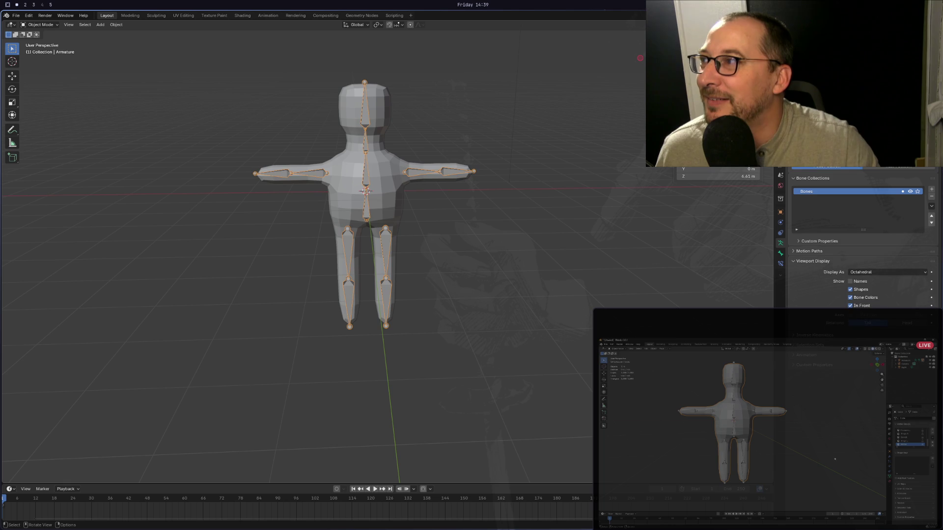
Return to Object Mode from the header menu and select the humanoid body mesh
key("Tab")
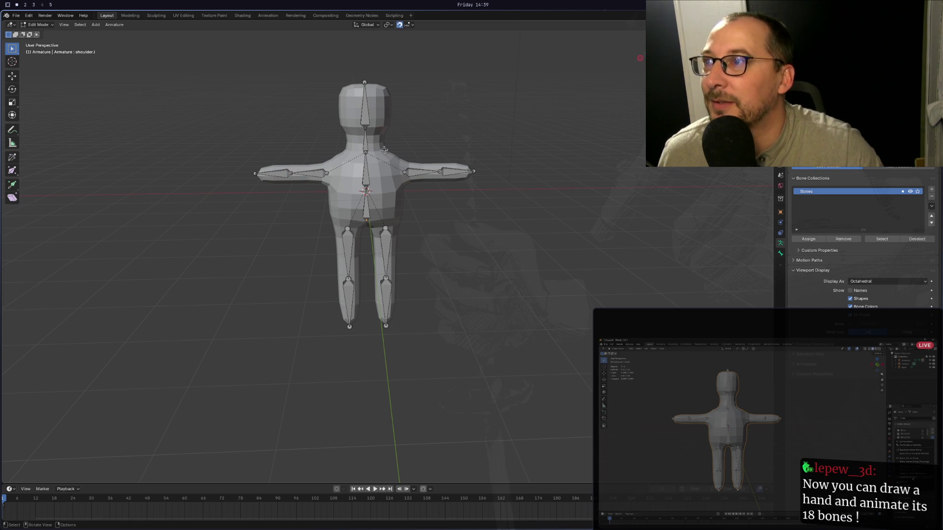
left_click(38, 24)
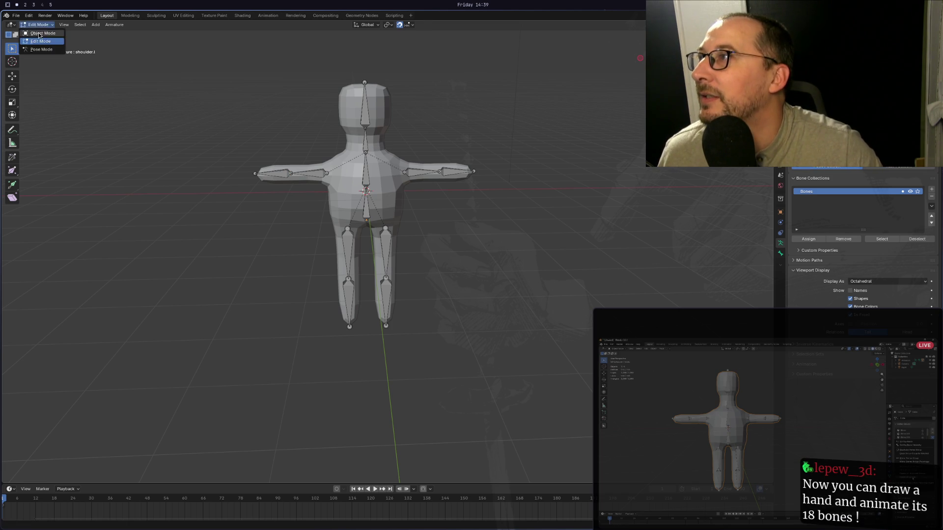
left_click(40, 33)
left_click(385, 114)
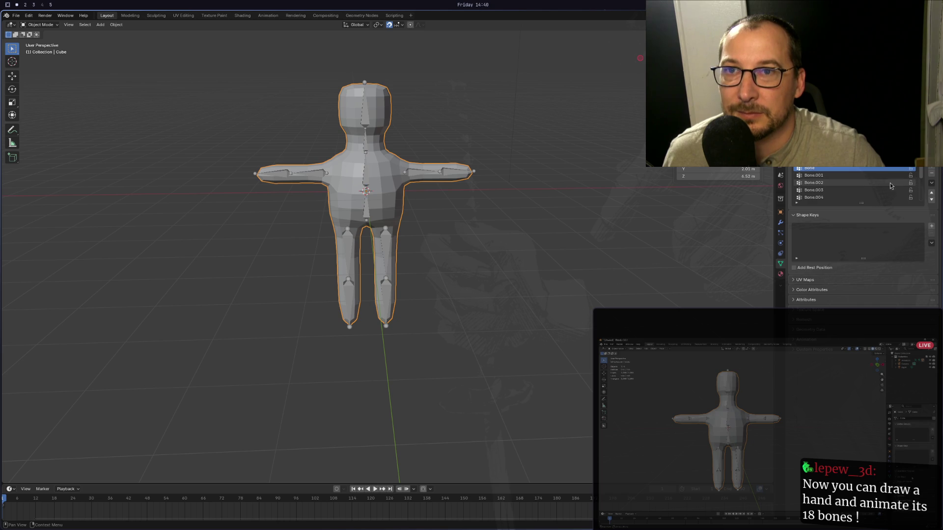
Delete all of the body mesh's vertex groups and remove its Armature modifier
left_click(932, 184)
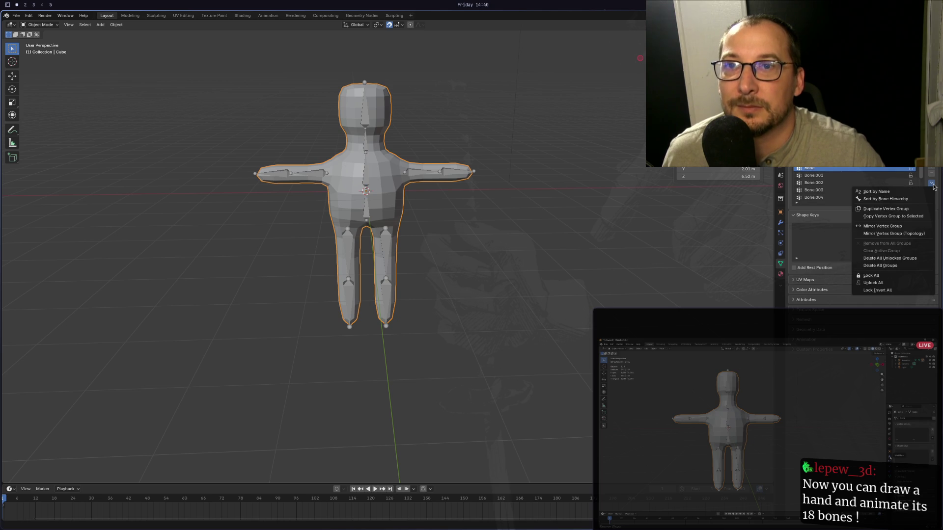
left_click(917, 266)
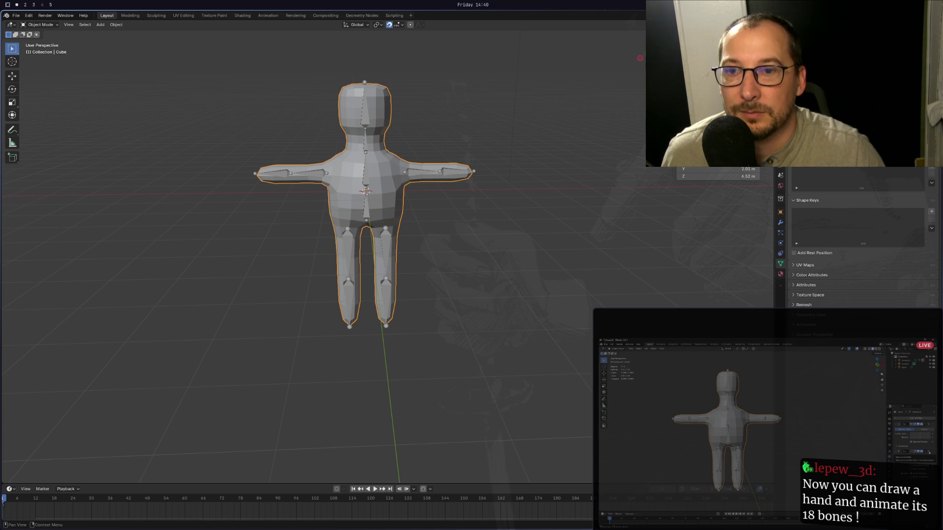
left_click(782, 223)
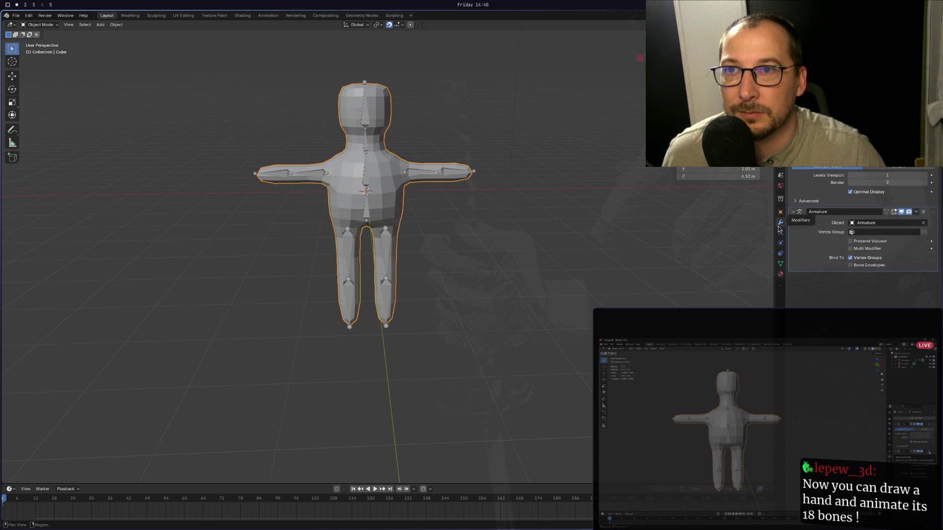
left_click(924, 212)
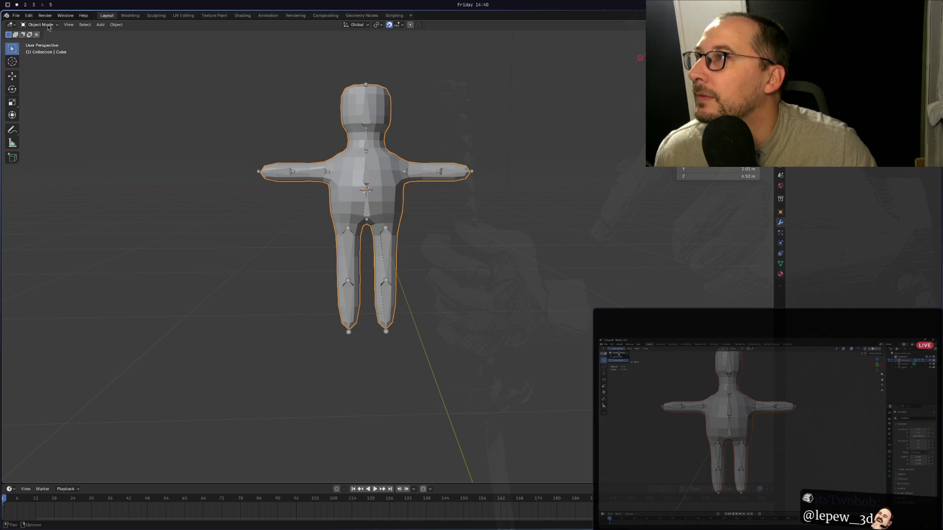
left_click(312, 176)
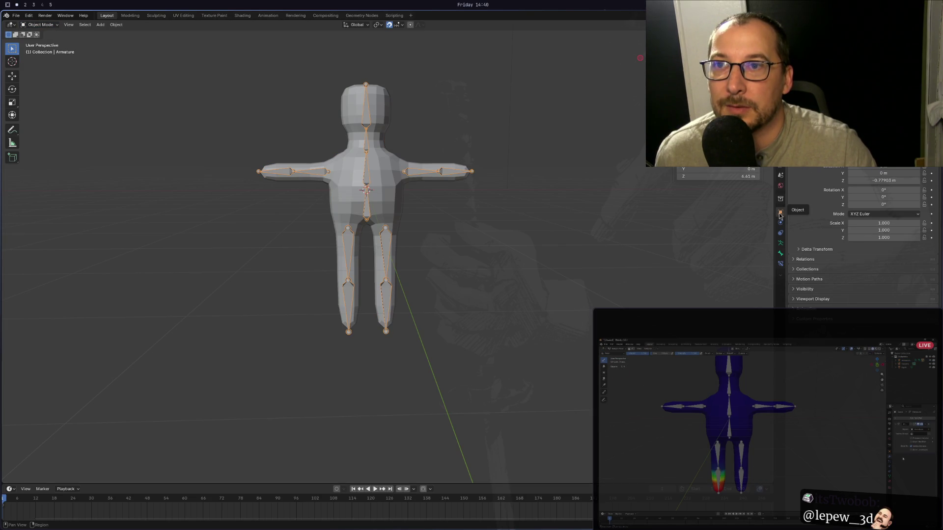
left_click(782, 257)
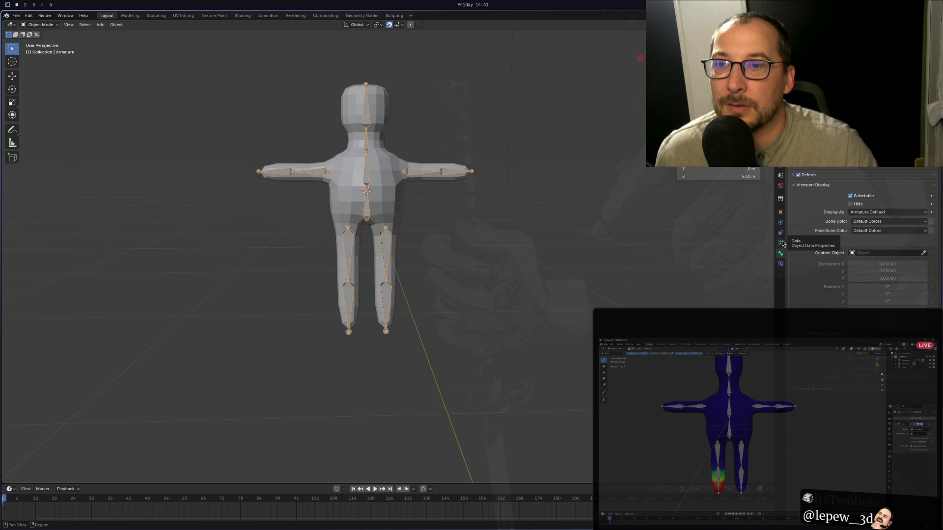
left_click(383, 179)
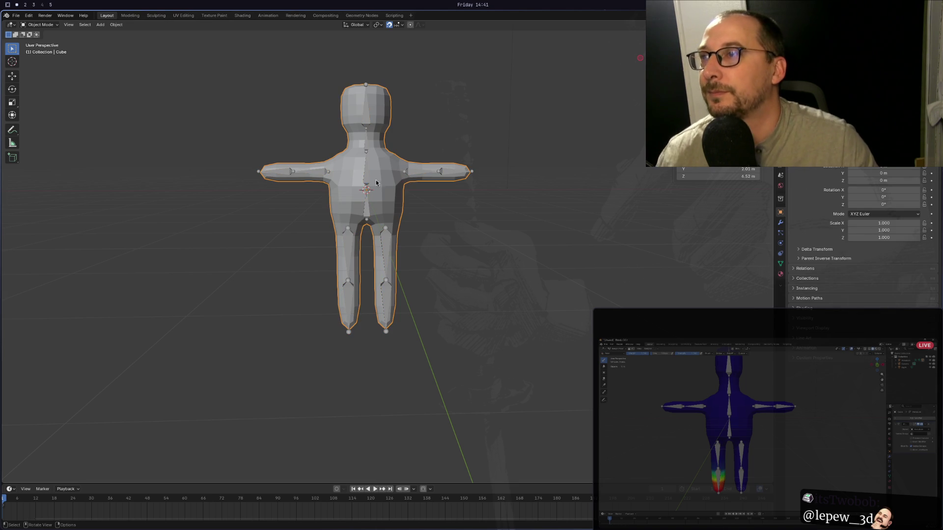
Parent the mesh to the armature With Automatic Weights
key("ctrl+z")
left_click(383, 180)
left_click(386, 178, "shift")
key("ctrl+p")
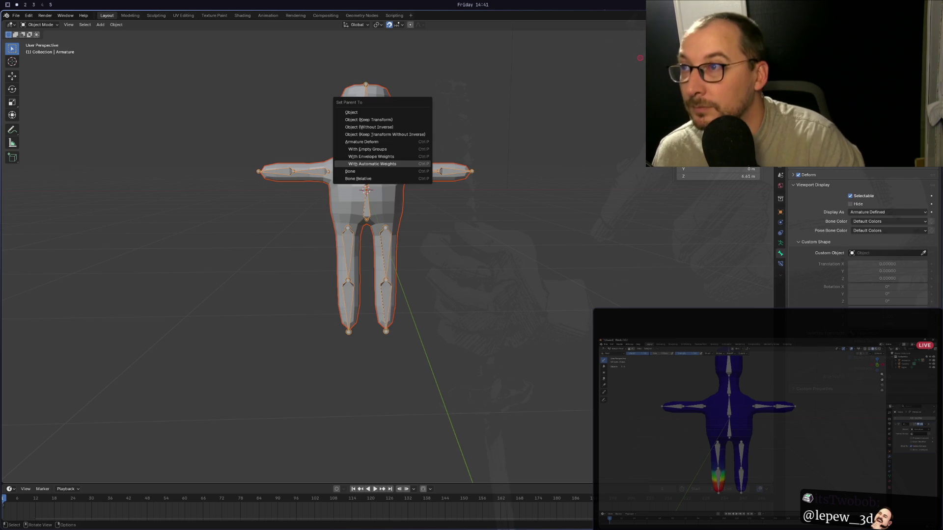
left_click(414, 164)
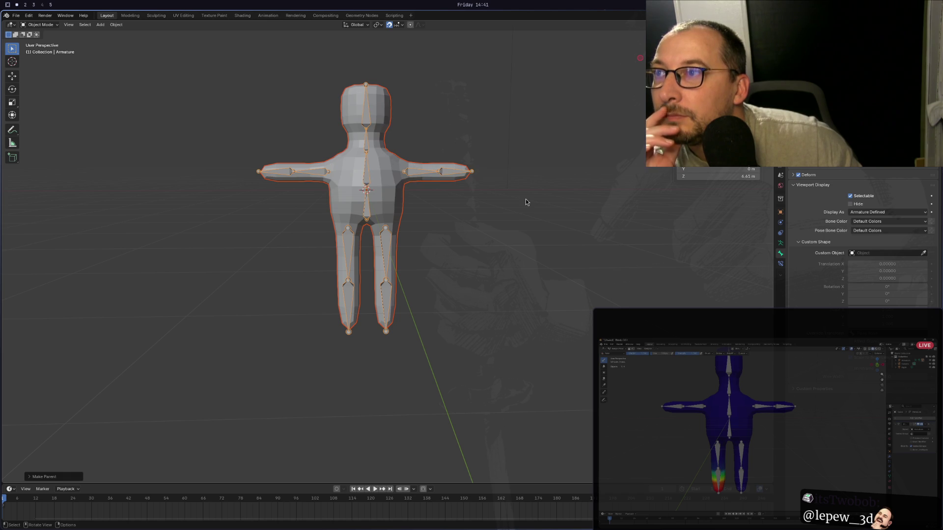
mouse_move(525, 201)
middle_mouse_down()
mouse_move(344, 200)
mouse_move(632, 195)
middle_mouse_up()
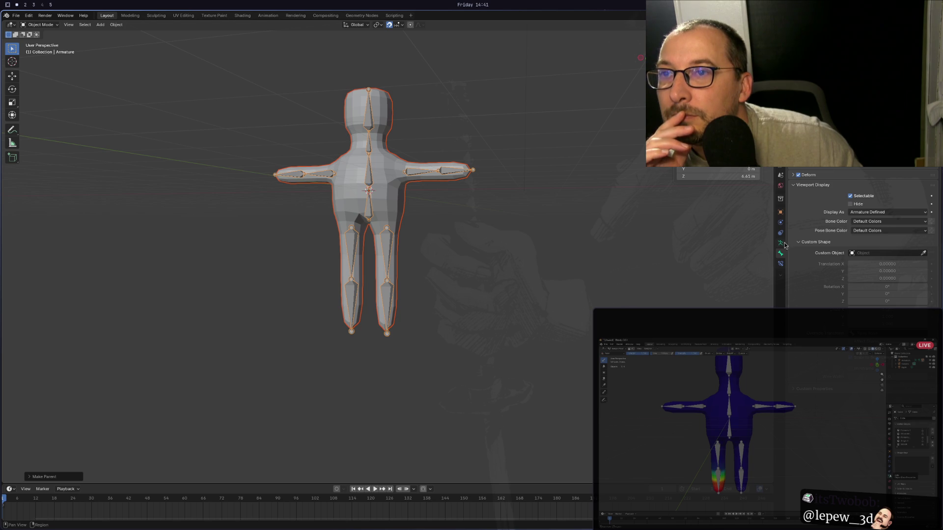
Deselect the rig and reselect the humanoid mesh on its own
left_click(720, 244)
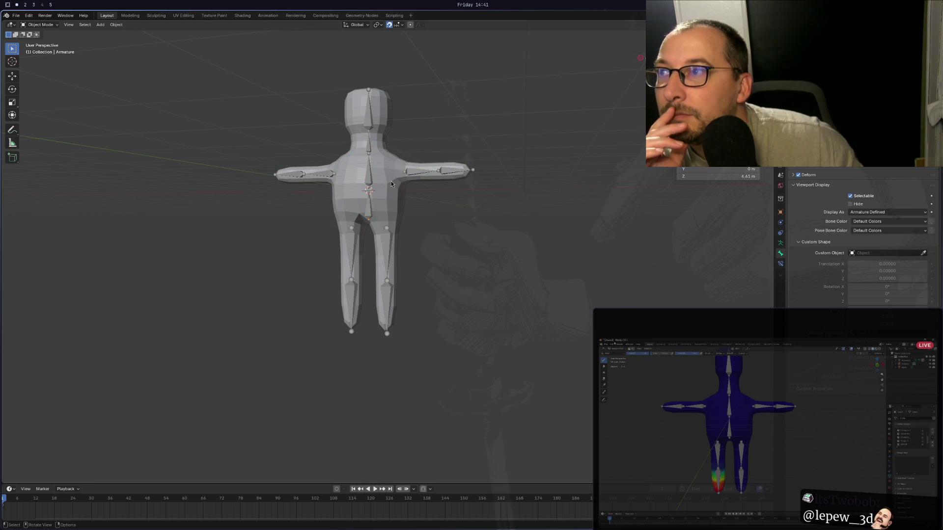
left_click(39, 24)
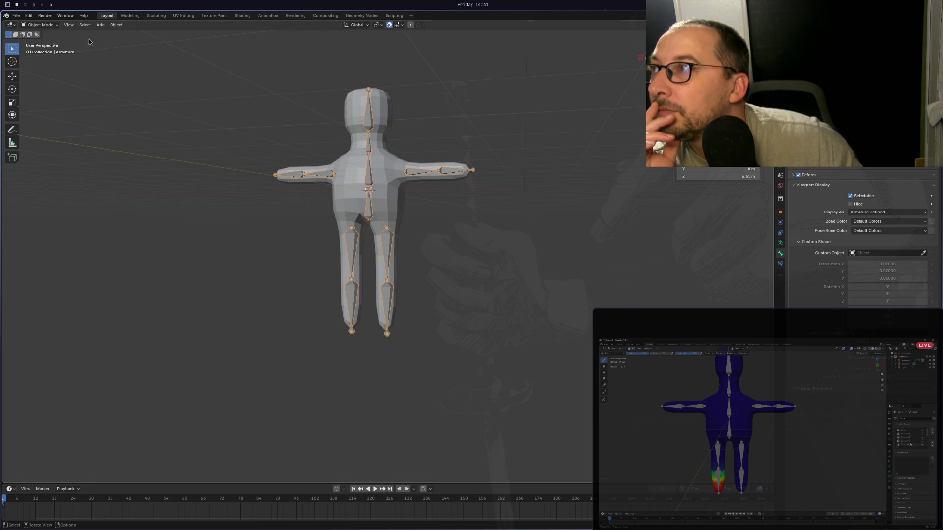
left_click(40, 24)
left_click(299, 129)
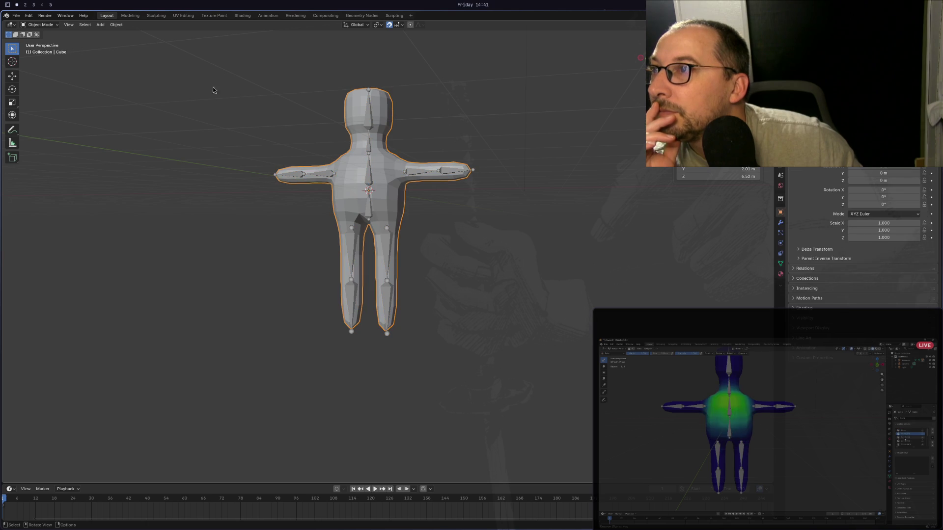
left_click(39, 24)
Switch the mesh to Weight Paint and inspect the thigh.l, shin.r and thigh.r weights
left_click(37, 67)
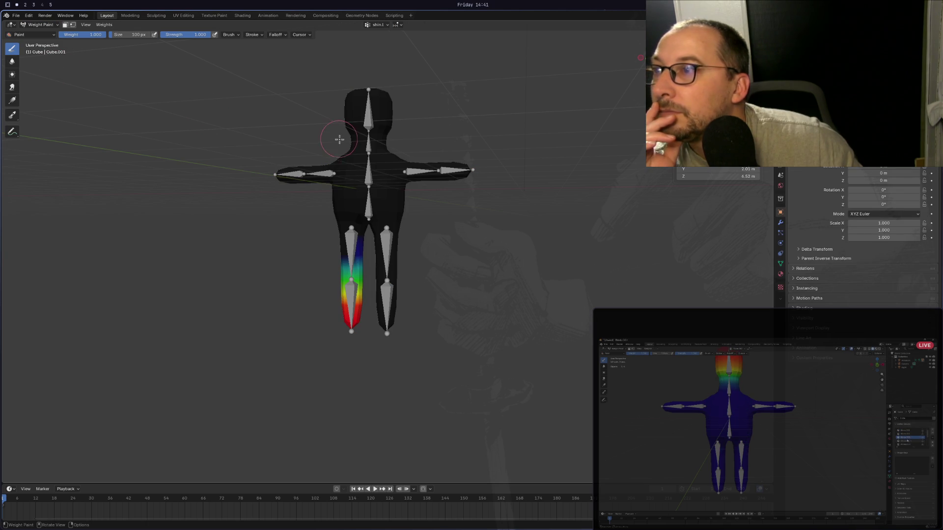
middle_click_drag(328, 197, 330, 206)
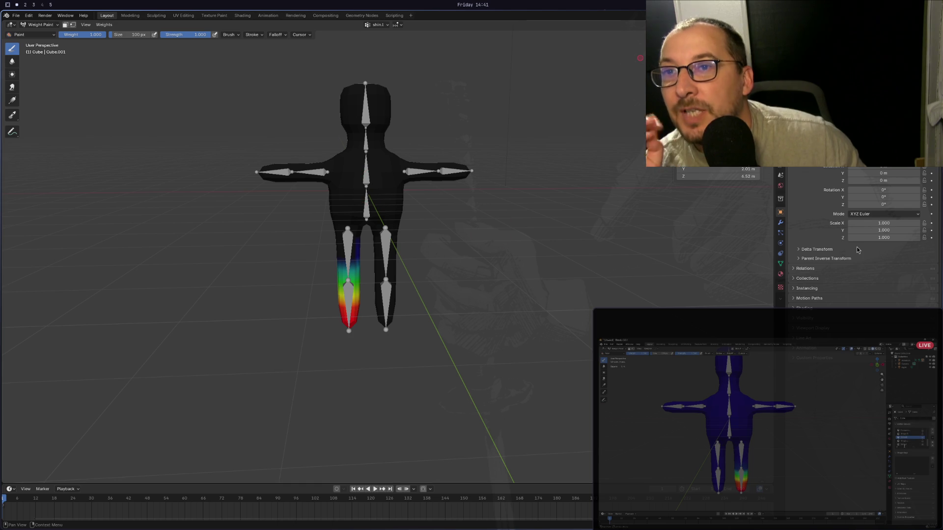
left_click(781, 263)
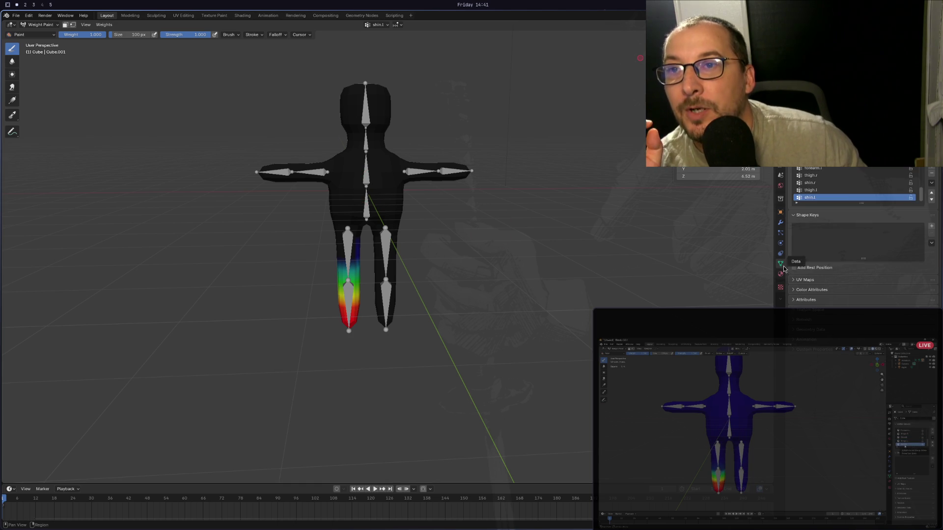
left_click(826, 190)
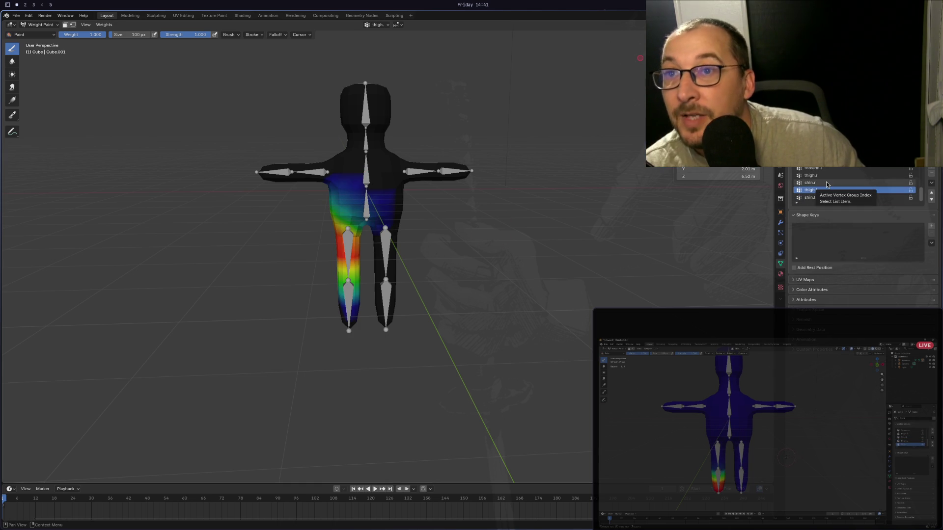
left_click(826, 182)
left_click(828, 176)
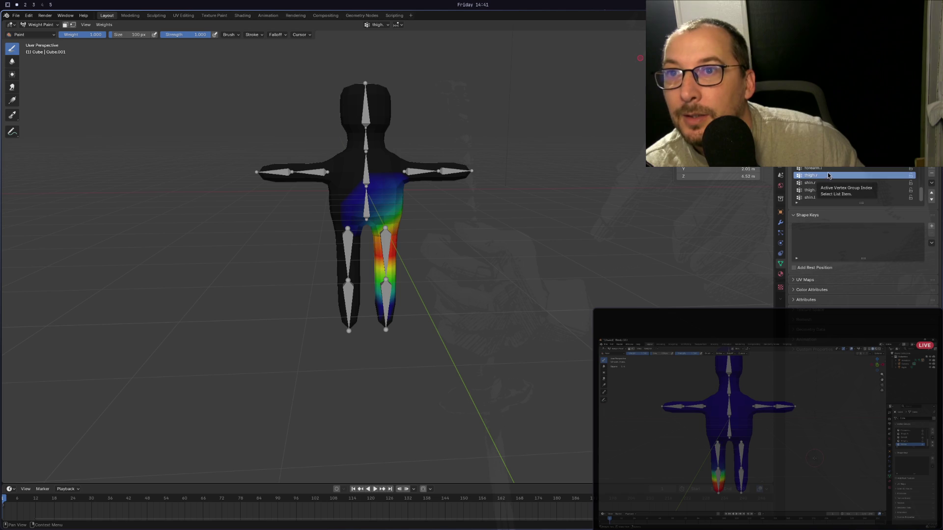
Review forearm.l and Bone.001–Bone.003 weights, then return the mesh to Object Mode
left_click(828, 168)
scroll(816, 120, "up", 5)
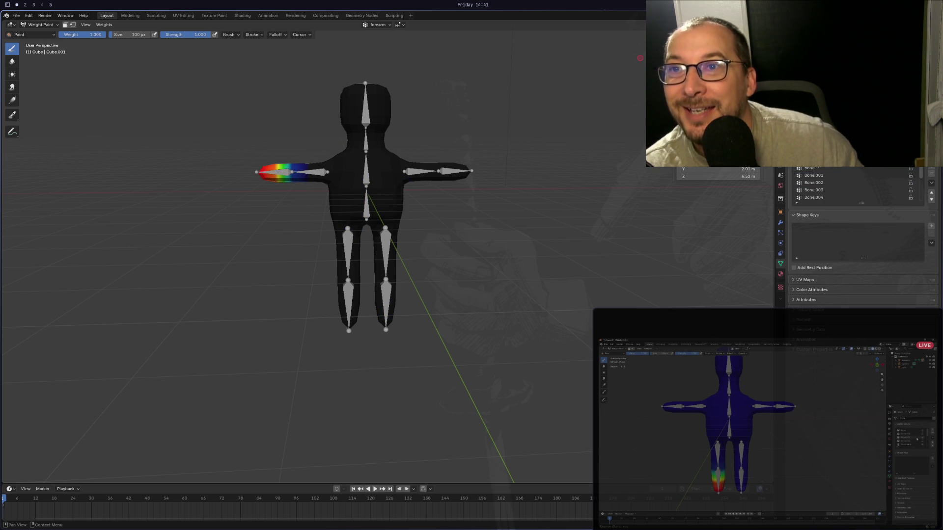
left_click(815, 169)
left_click(817, 175)
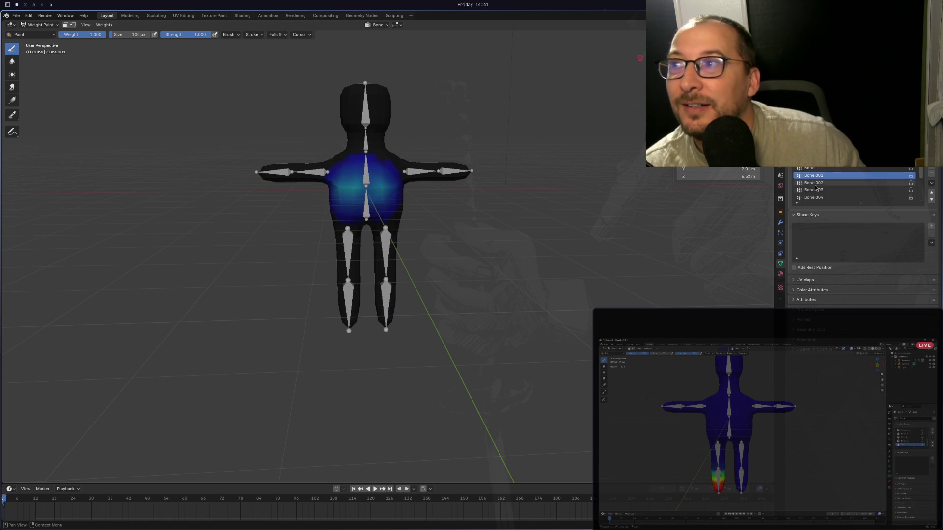
left_click(816, 183)
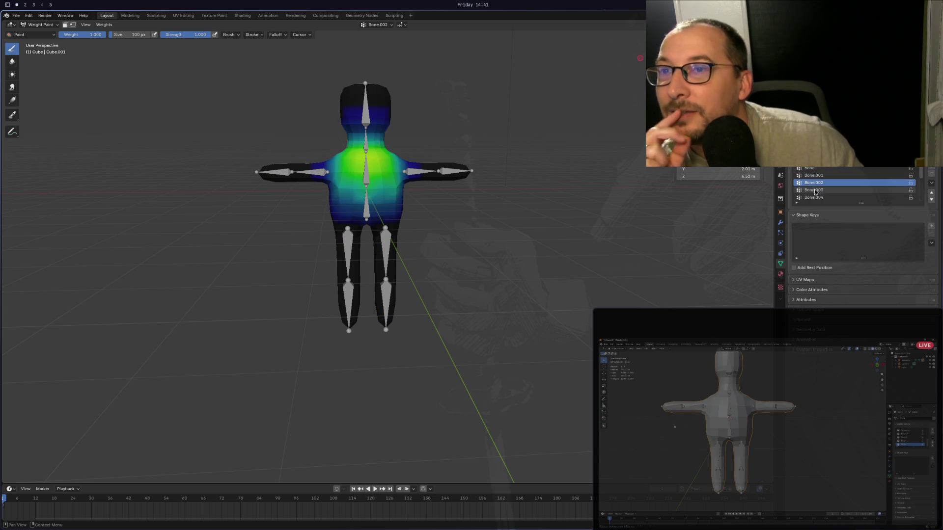
left_click(815, 190)
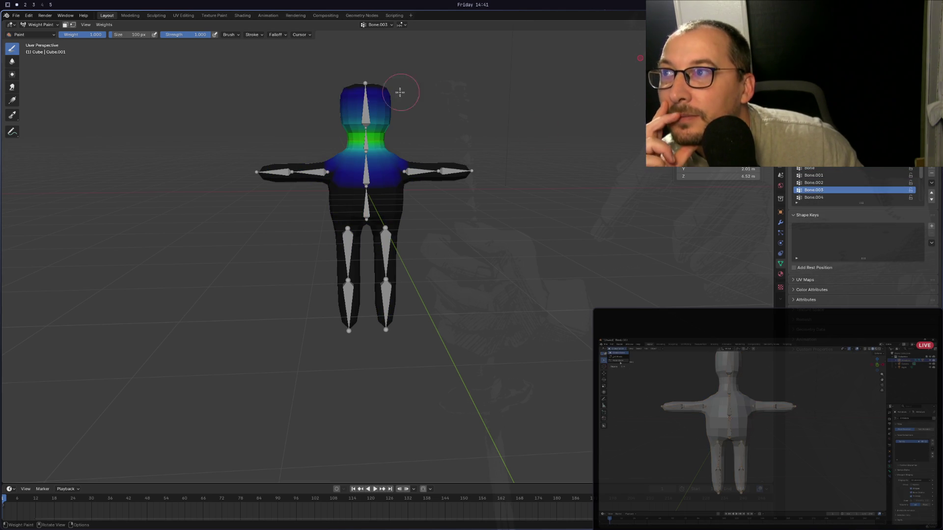
left_click(40, 24)
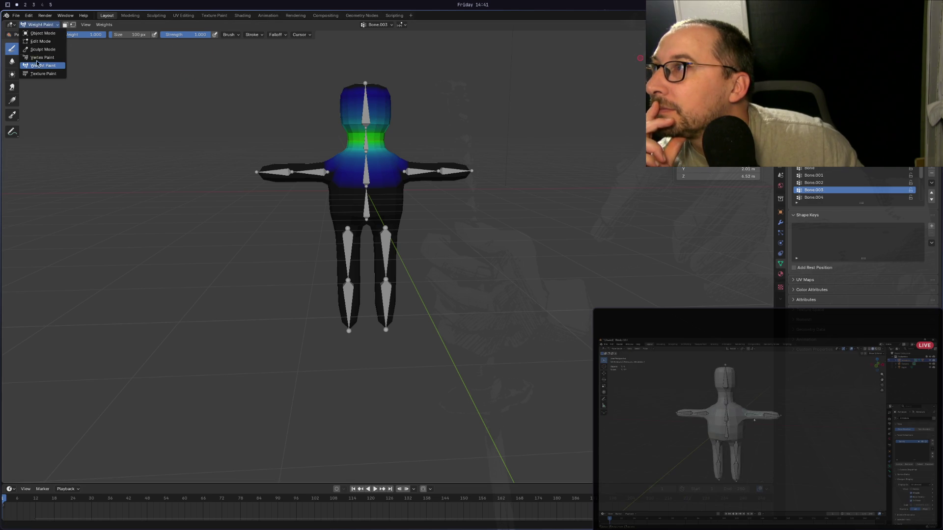
left_click(40, 33)
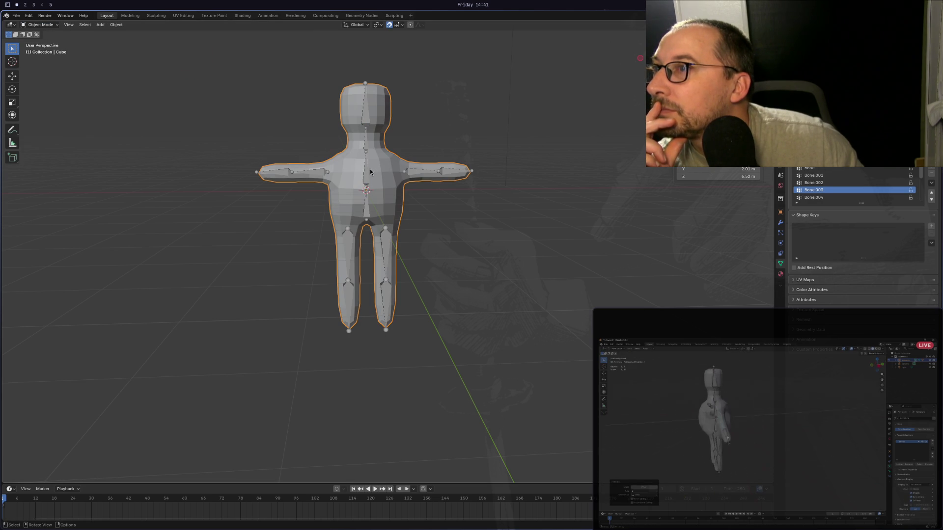
Put the armature in Pose Mode and test-rotate the head bone Bone.004, then cancel
left_click(370, 171)
left_click(40, 24)
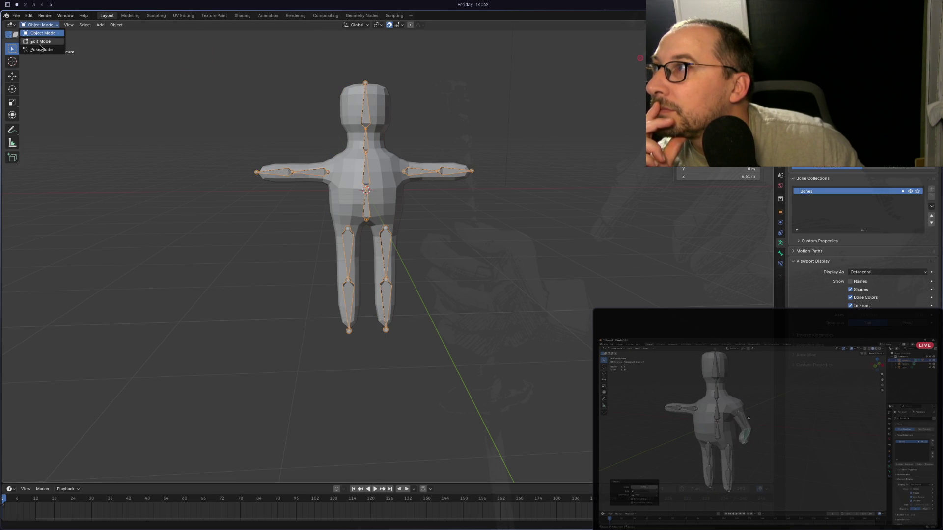
left_click(42, 49)
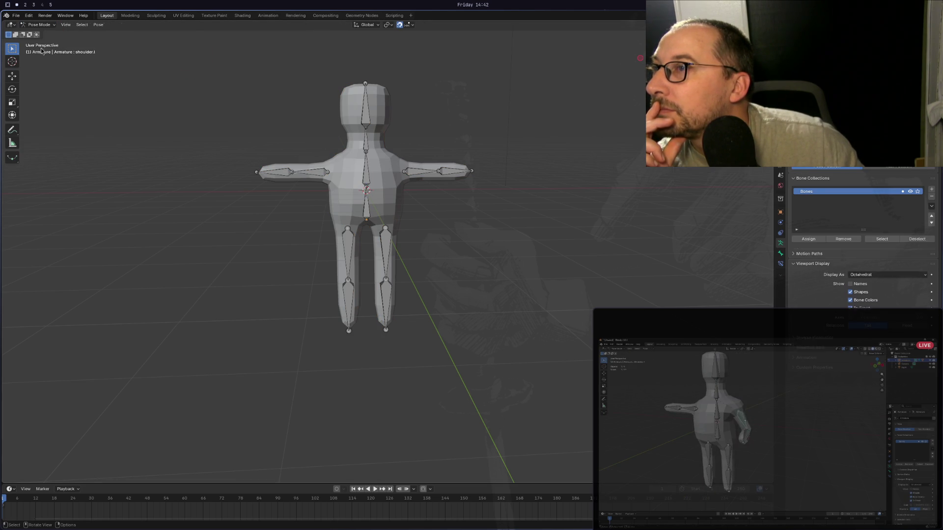
left_click(366, 98)
middle_click_drag(367, 97, 406, 110)
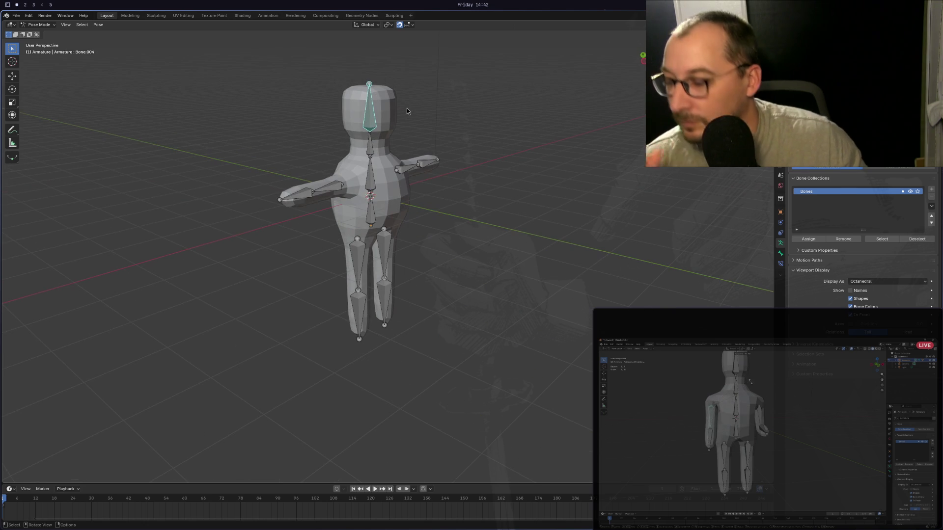
key("r")
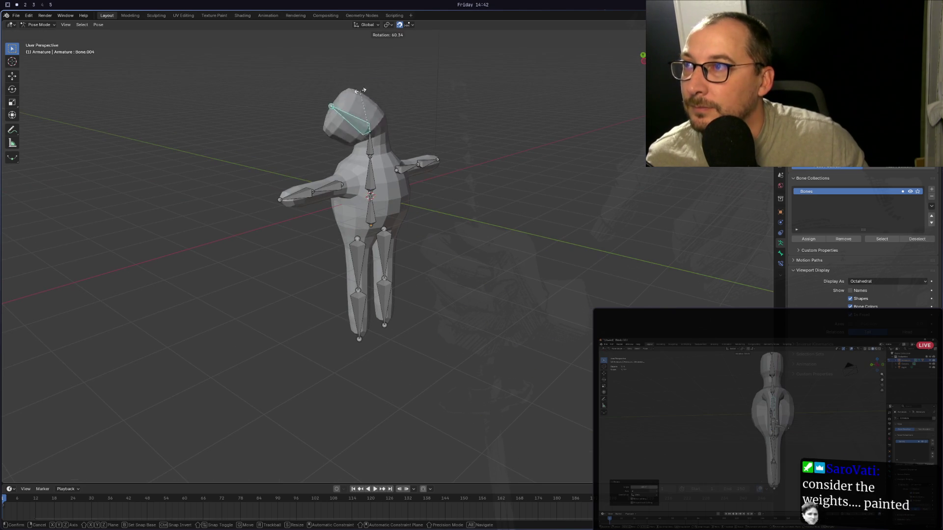
key("Escape")
Test-rotate the right forearm, cancel it, then rotate the right shoulder bone upward
middle_click_drag(383, 108, 420, 157)
left_click(471, 178)
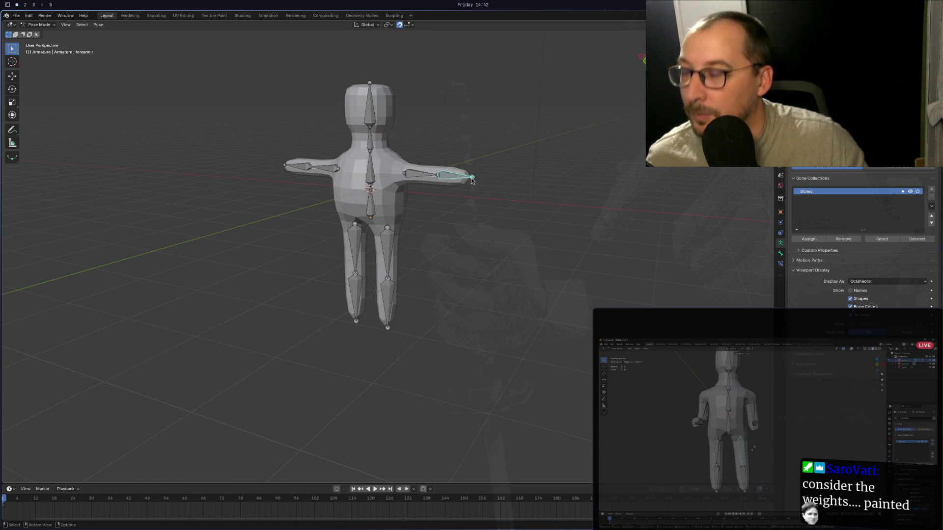
key("r")
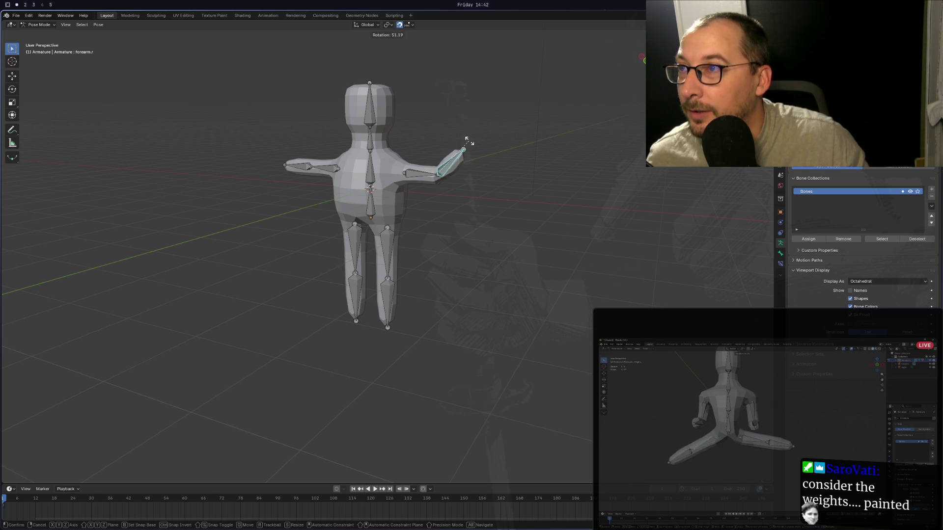
key("Escape")
left_click(423, 176)
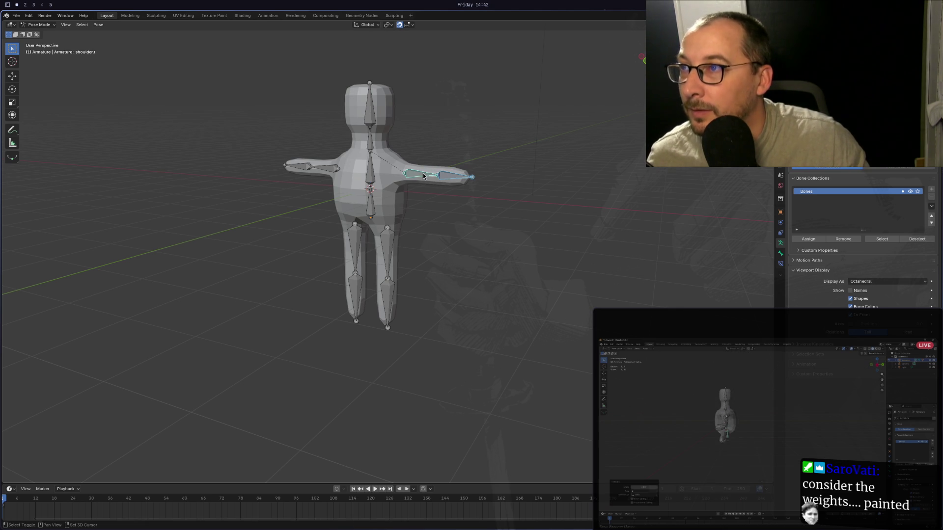
key("r")
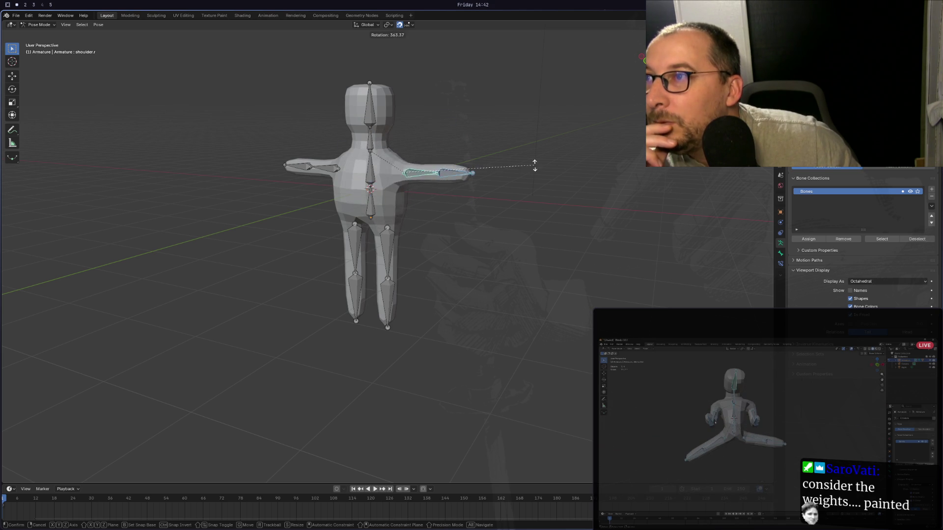
End the right shoulder test, then test-rotate the left shoulder bone and cancel it
left_click(493, 181)
mouse_move(493, 169)
middle_mouse_down()
mouse_move(573, 148)
mouse_move(592, 177)
mouse_move(453, 156)
mouse_move(509, 281)
mouse_move(486, 285)
mouse_move(530, 290)
mouse_move(501, 292)
mouse_move(536, 273)
mouse_move(431, 263)
mouse_move(472, 272)
middle_mouse_up()
scroll(453, 156, "up", 5)
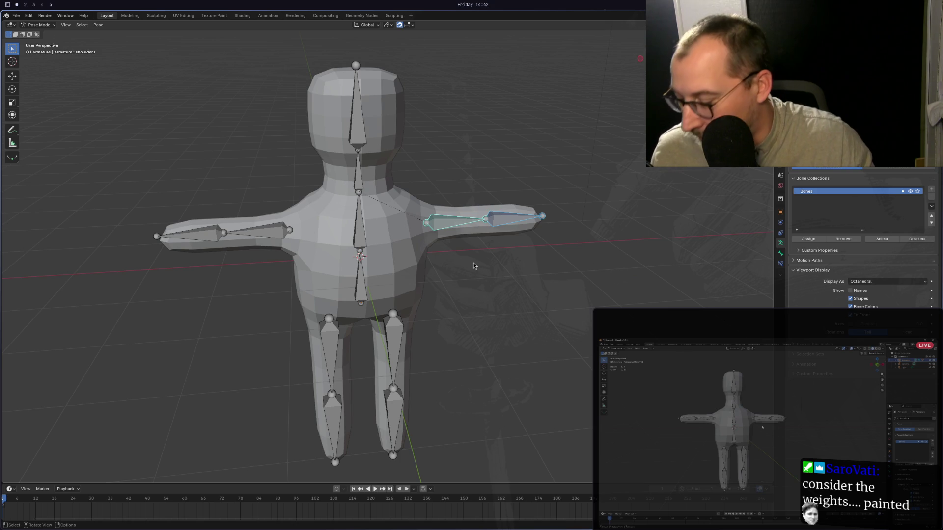
left_click(278, 232)
key("r")
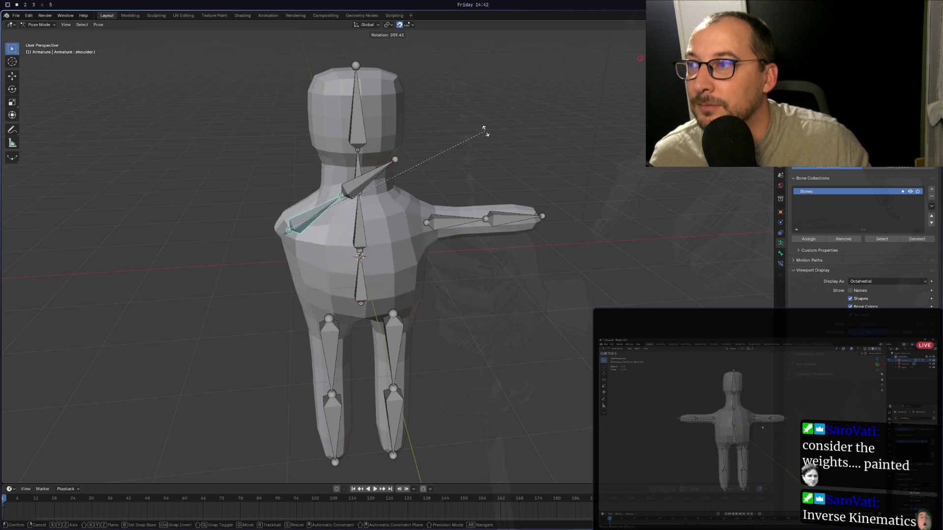
key("Escape")
Test-rotate the left shin and left thigh bones, cancelling the thigh, and return to a front view
mouse_move(250, 367)
middle_mouse_down()
mouse_move(317, 337)
mouse_move(353, 358)
middle_mouse_up()
left_click(396, 369)
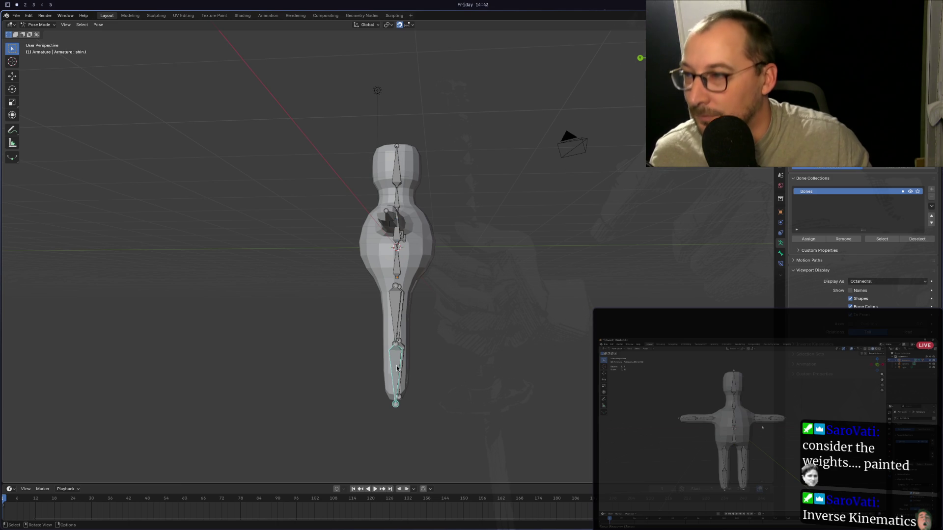
key("r")
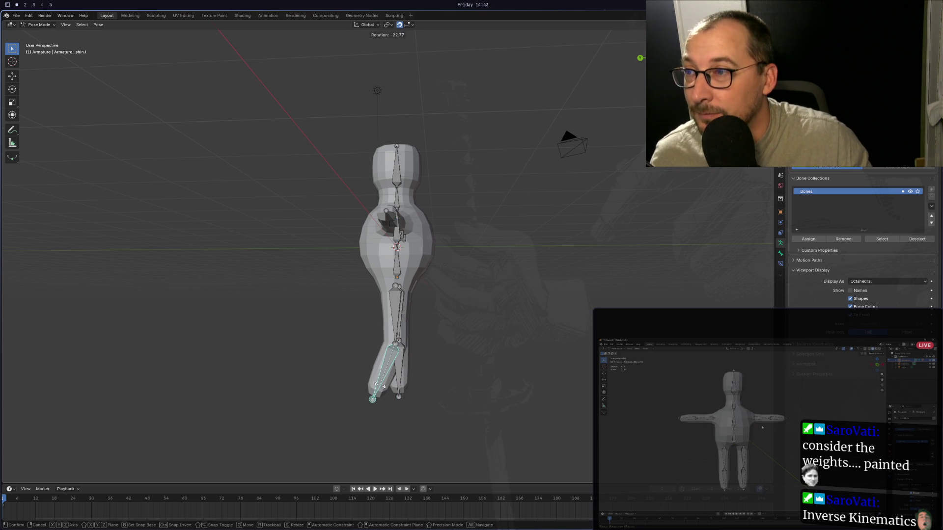
left_click(394, 366)
left_click(396, 342)
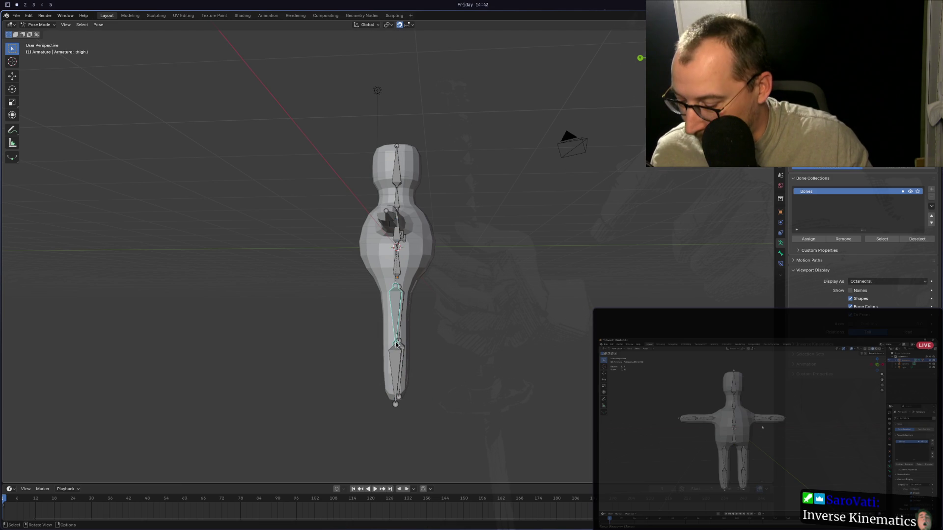
key("r")
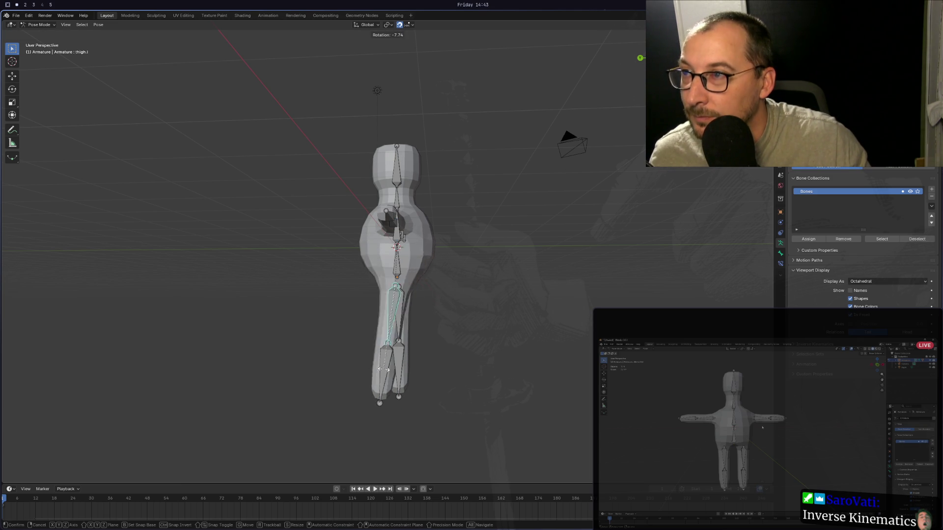
right_click(313, 415)
mouse_move(314, 416)
middle_mouse_down()
mouse_move(506, 216)
mouse_move(257, 169)
mouse_move(423, 258)
middle_mouse_up()
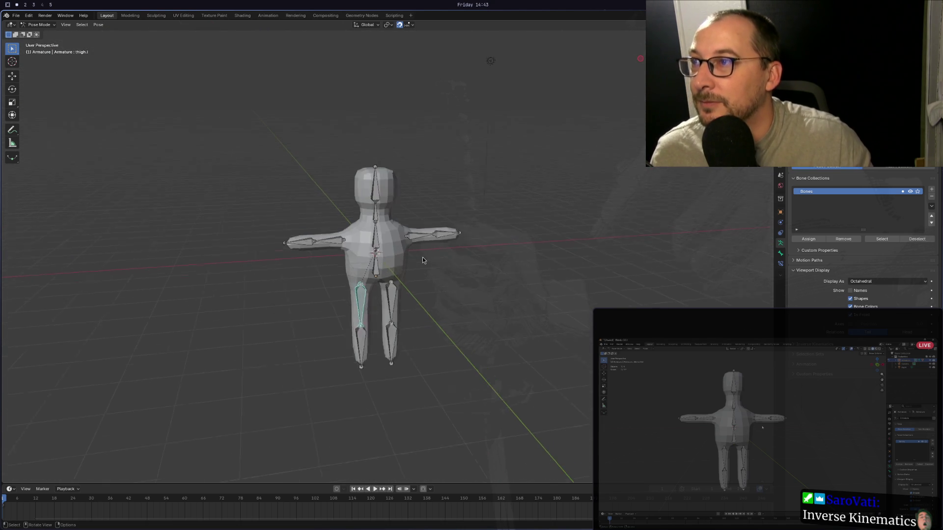
scroll(424, 256, "up", 5)
scroll(424, 259, "down", 1)
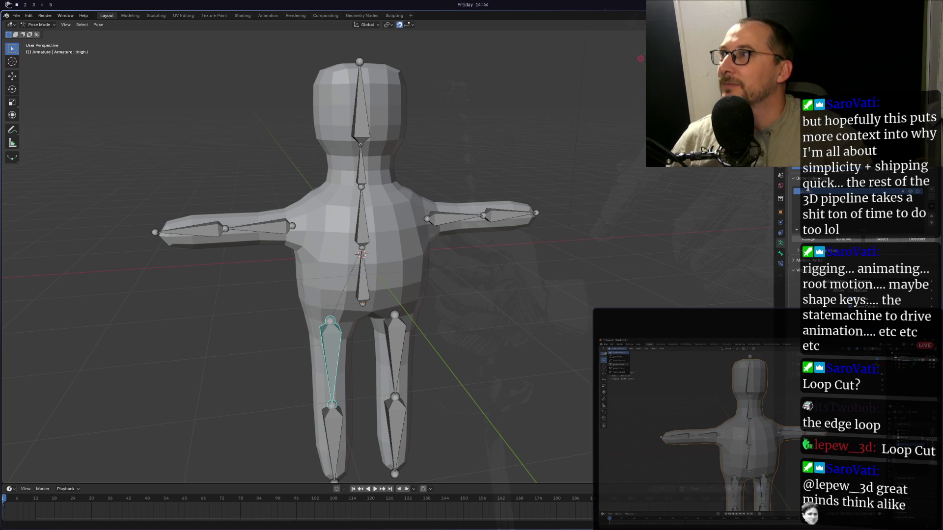
Deselect all bones and bring up the Pose Mode interaction menu
left_click(38, 21)
left_click(326, 101)
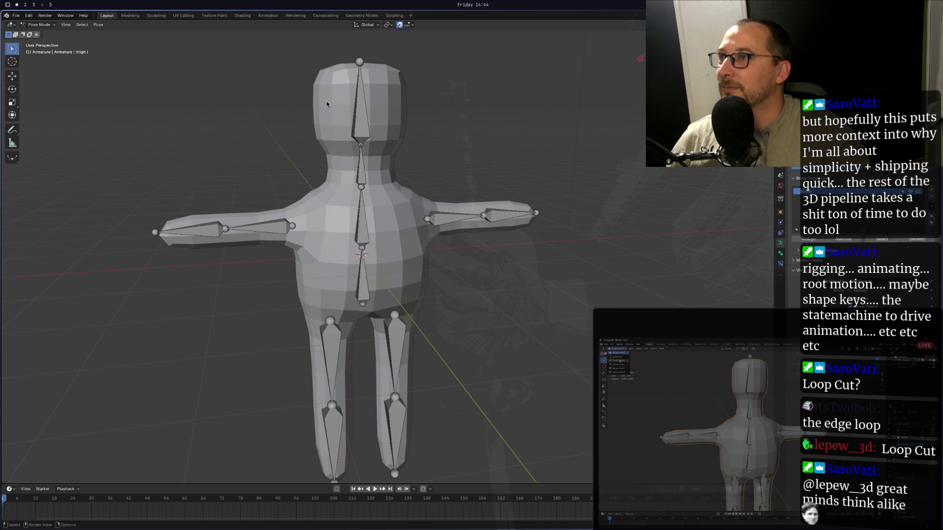
left_click(44, 24)
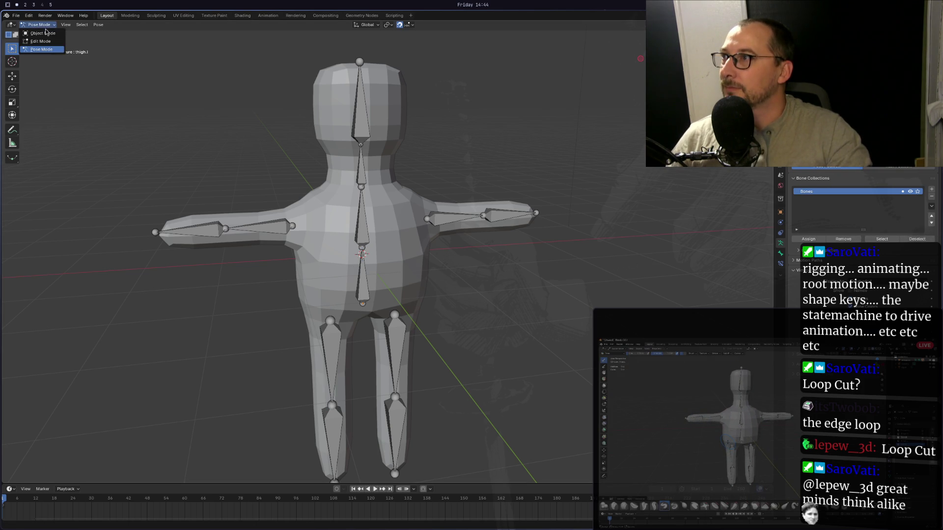
Select the body mesh in Object Mode, switch it to Sculpt Mode and pick the Elastic Grab brush
left_click(43, 33)
left_click(337, 134)
left_click(41, 24)
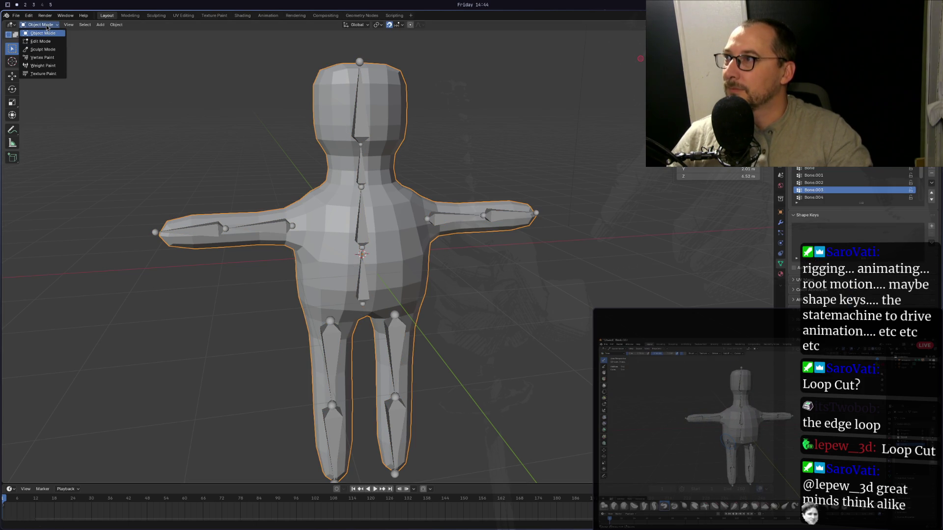
left_click(48, 50)
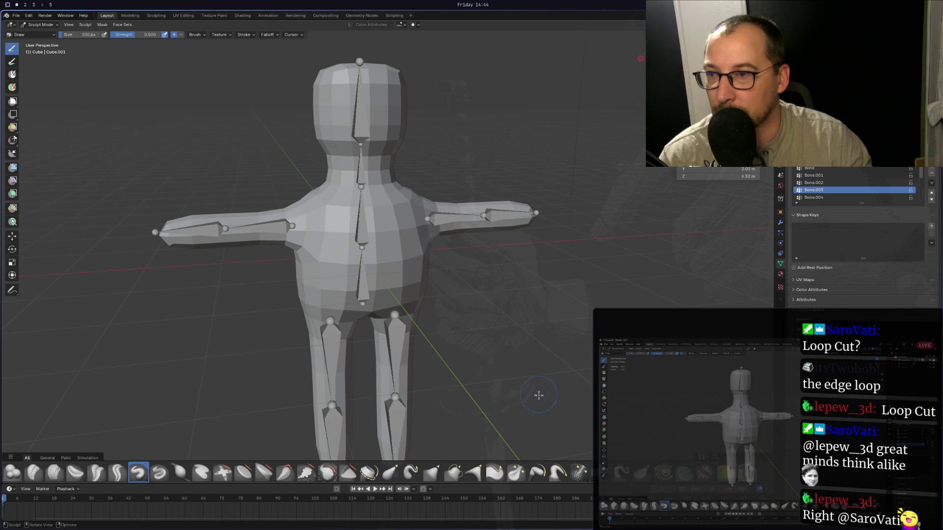
left_click(382, 473)
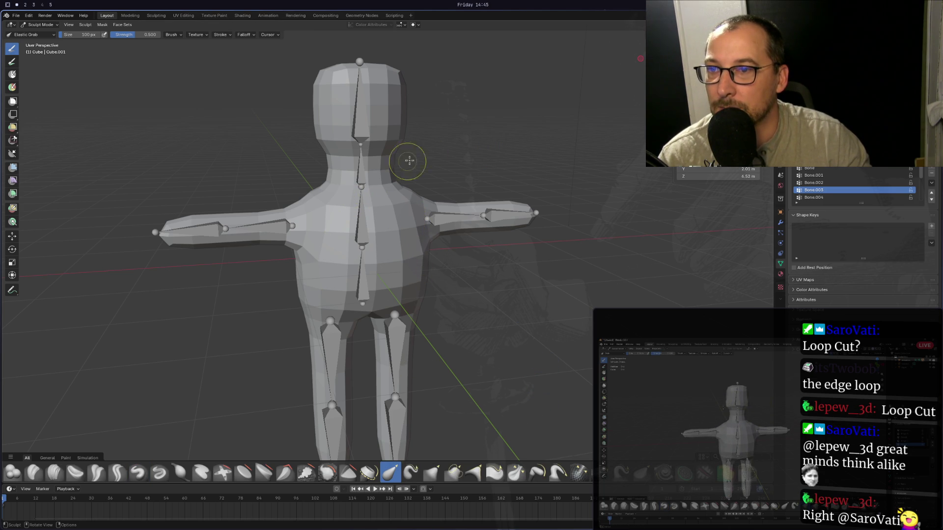
mouse_move(397, 135)
left_mouse_down()
mouse_move(476, 162)
mouse_move(431, 138)
mouse_move(429, 155)
left_mouse_up()
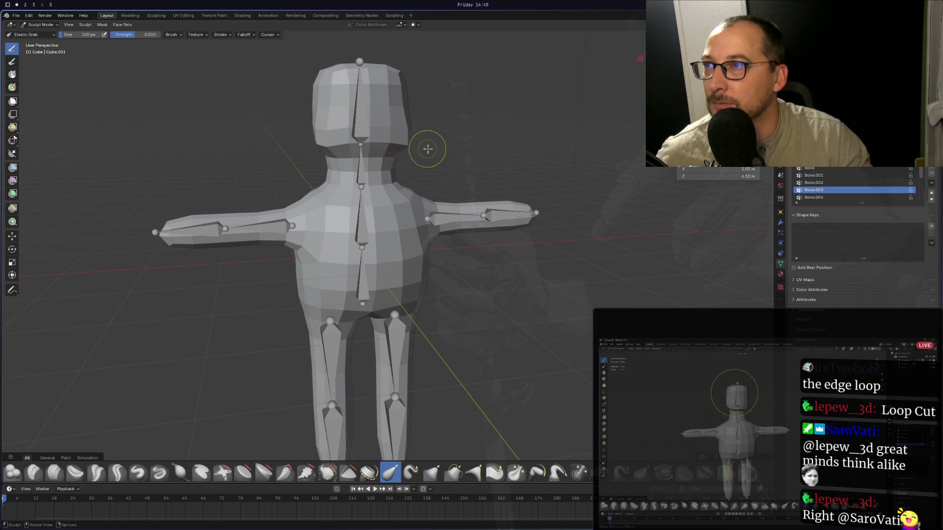
mouse_move(428, 149)
middle_mouse_down()
mouse_move(411, 164)
mouse_move(393, 145)
mouse_move(393, 122)
mouse_move(364, 106)
mouse_move(375, 137)
middle_mouse_up()
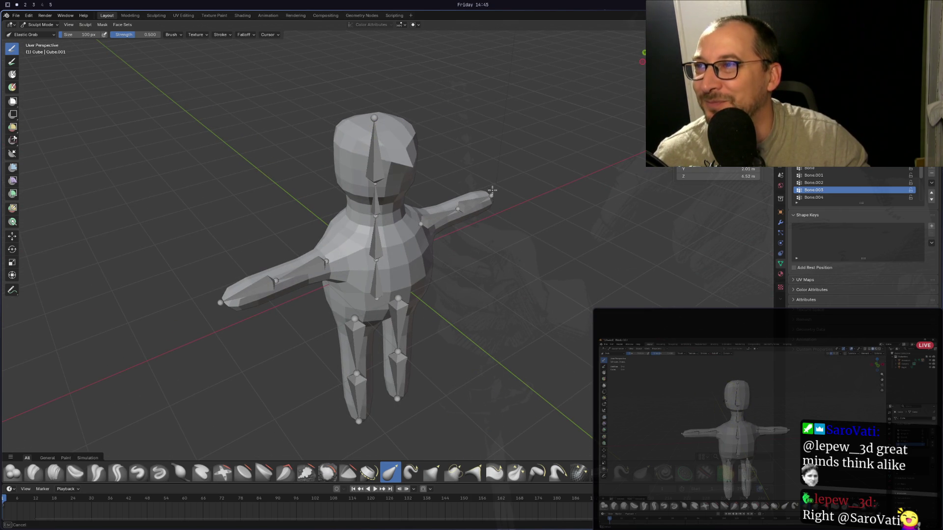
middle_click_drag(383, 147, 421, 154)
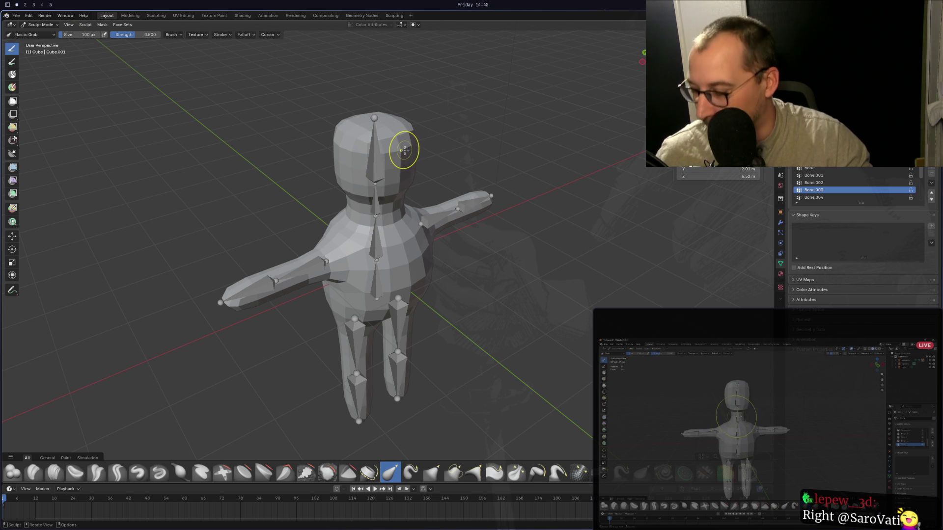
middle_click_drag(414, 113, 414, 113)
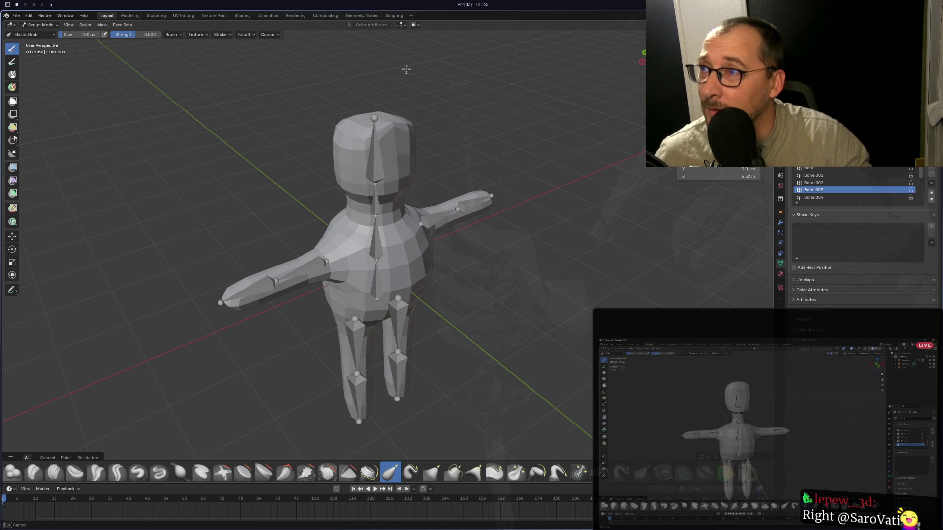
mouse_move(410, 152)
middle_mouse_down()
mouse_move(432, 177)
mouse_move(539, 156)
mouse_move(341, 245)
mouse_move(362, 159)
mouse_move(93, 160)
mouse_move(305, 148)
mouse_move(460, 169)
mouse_move(422, 149)
middle_mouse_up()
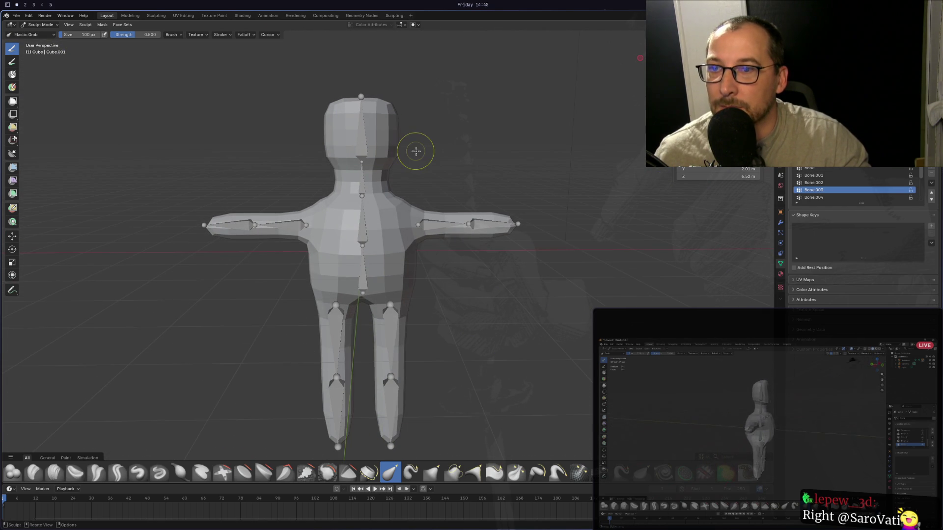
Pull the torso's right side and right chest outward with Elastic Grab, orbiting to check
scroll(401, 236, "up", 2)
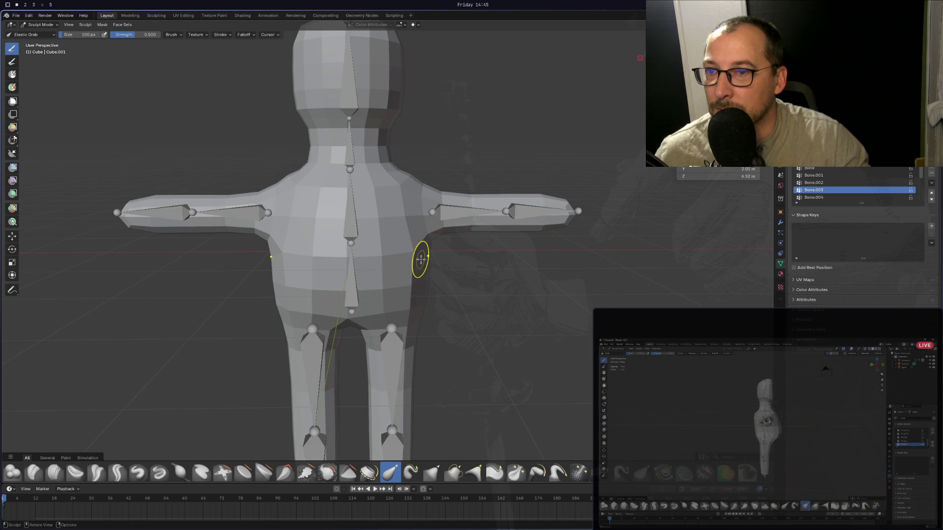
mouse_move(522, 282)
middle_mouse_down()
mouse_move(612, 281)
mouse_move(487, 257)
mouse_move(565, 265)
mouse_move(484, 248)
middle_mouse_up()
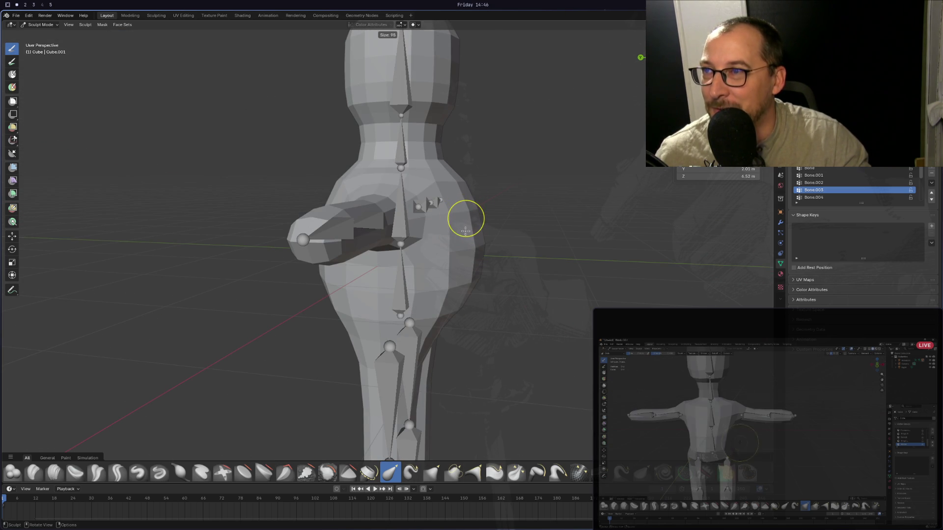
middle_click_drag(494, 234, 411, 227)
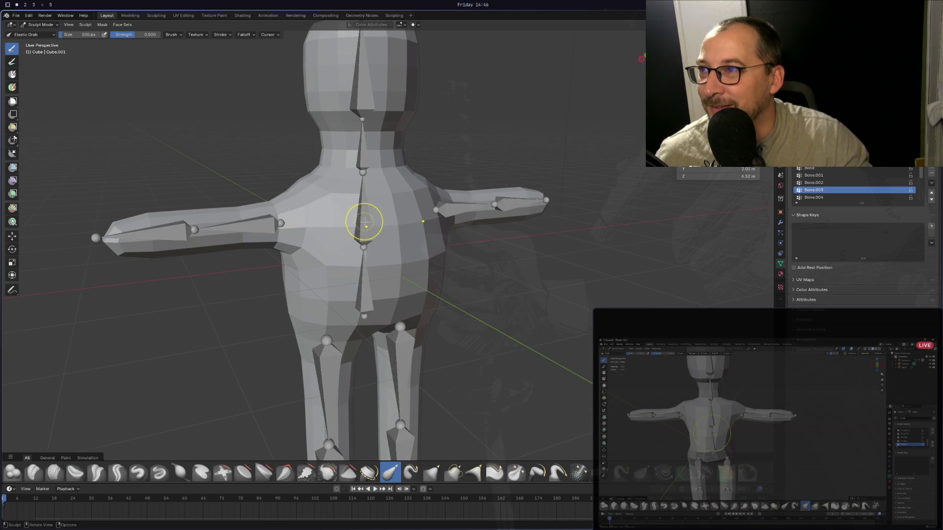
mouse_move(386, 226)
middle_mouse_down()
mouse_move(500, 251)
mouse_move(449, 218)
middle_mouse_up()
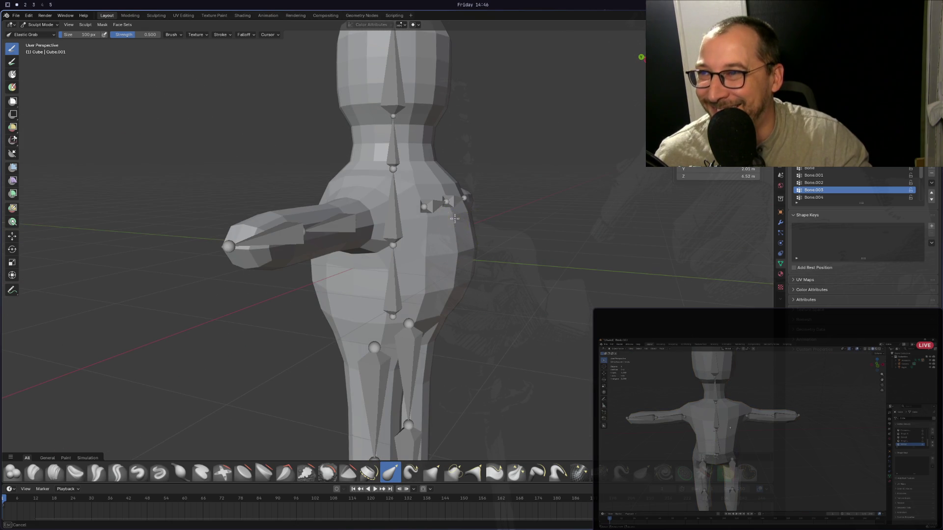
mouse_move(482, 238)
left_mouse_down()
mouse_move(552, 302)
mouse_move(594, 223)
mouse_move(617, 204)
mouse_move(608, 204)
left_mouse_up()
middle_click_drag(596, 193, 452, 221)
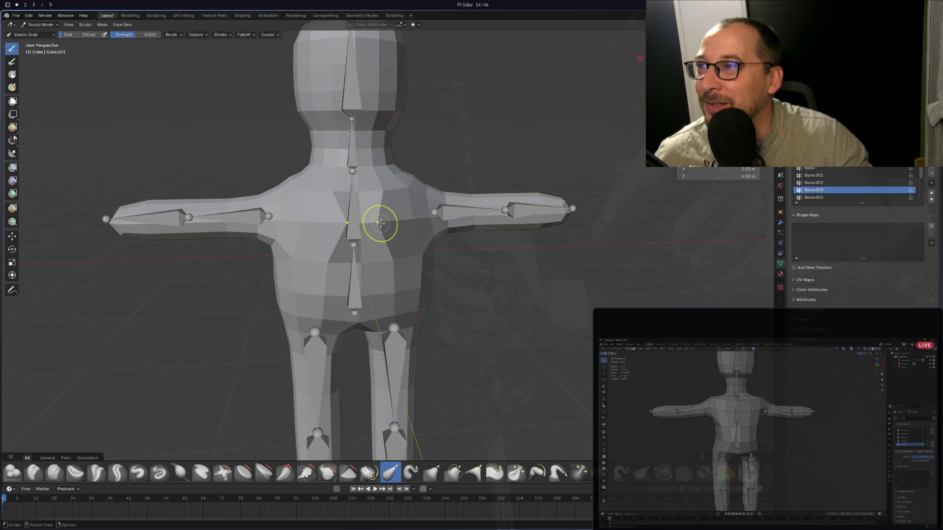
left_click_drag(380, 223, 463, 216)
mouse_move(465, 216)
middle_mouse_down()
mouse_move(488, 270)
mouse_move(438, 258)
middle_mouse_up()
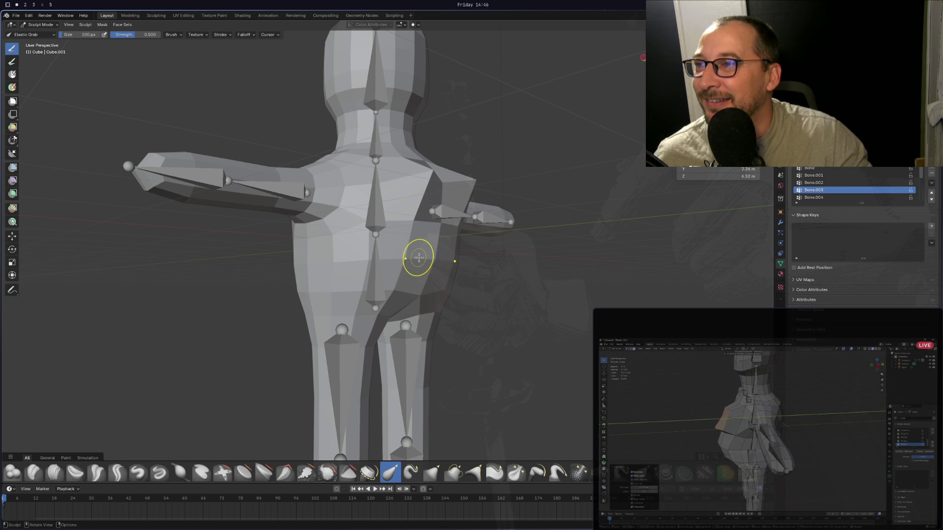
From an angled view, pull the right hip outward with one Elastic Grab stroke to round the lower torso
scroll(419, 257, "down", 2)
middle_click_drag(432, 270, 385, 284)
scroll(399, 273, "up", 3)
scroll(386, 284, "down", 2)
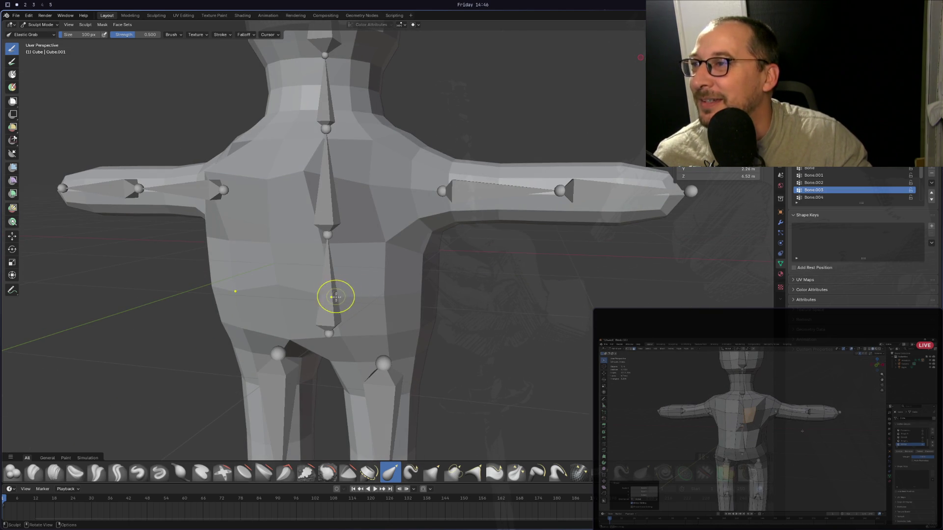
middle_click_drag(387, 273, 386, 274)
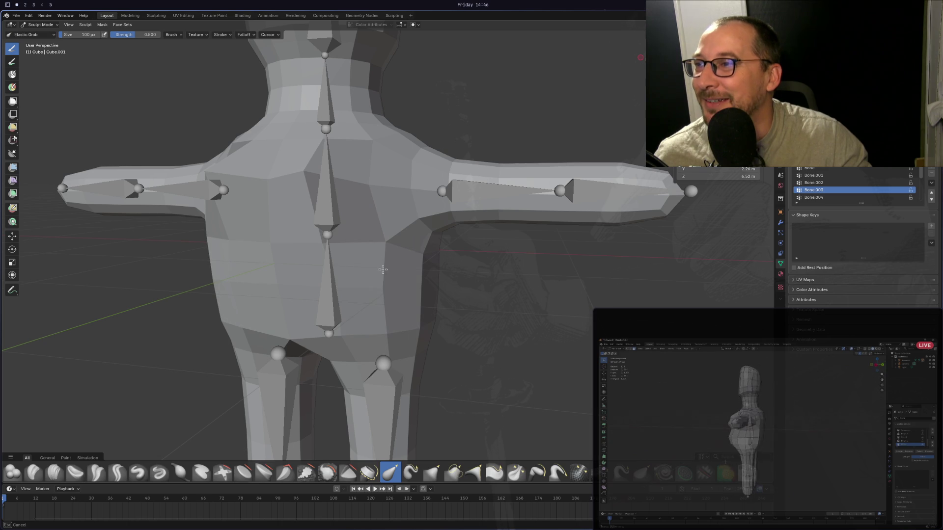
mouse_move(381, 263)
middle_mouse_down()
mouse_move(252, 234)
mouse_move(271, 274)
mouse_move(240, 261)
mouse_move(373, 275)
mouse_move(287, 258)
middle_mouse_up()
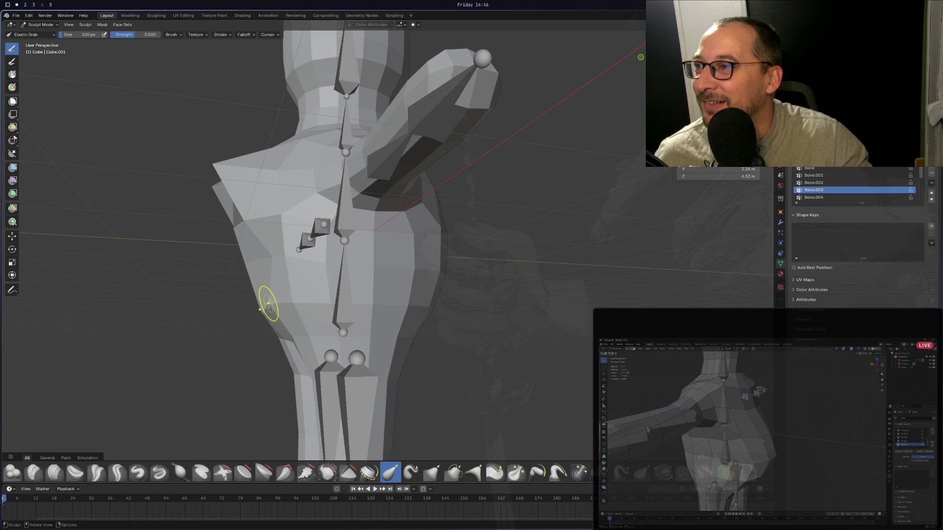
mouse_move(284, 306)
middle_mouse_down()
mouse_move(311, 296)
mouse_move(275, 290)
mouse_move(251, 311)
middle_mouse_up()
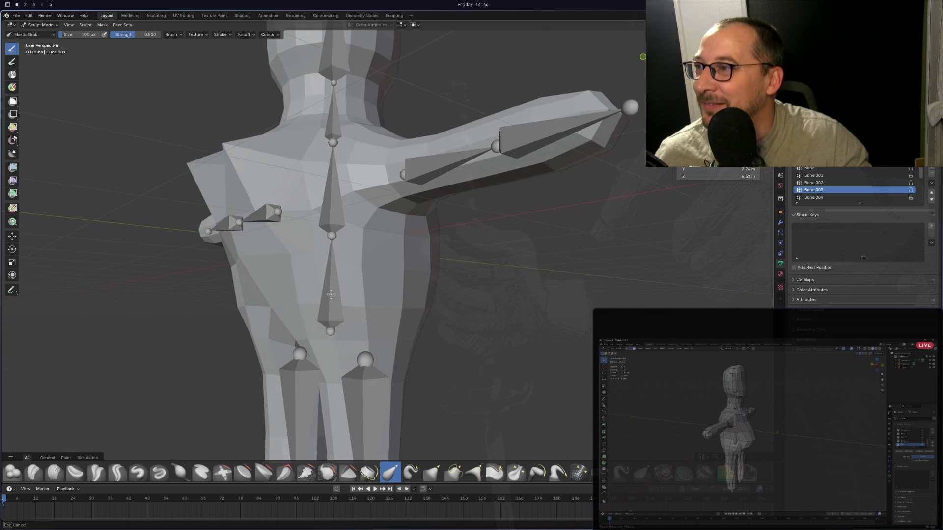
mouse_move(323, 299)
middle_mouse_down()
mouse_move(309, 273)
mouse_move(315, 290)
mouse_move(441, 344)
middle_mouse_up()
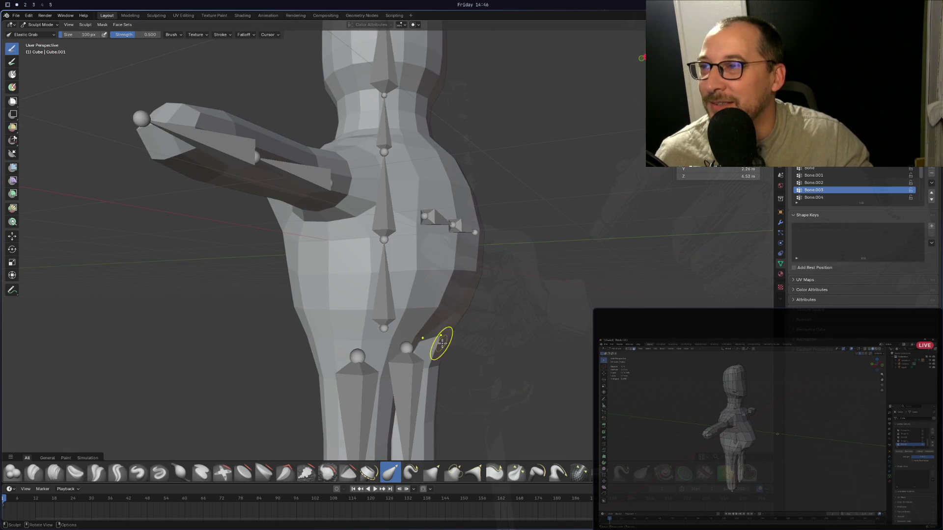
left_click_drag(498, 357, 530, 394)
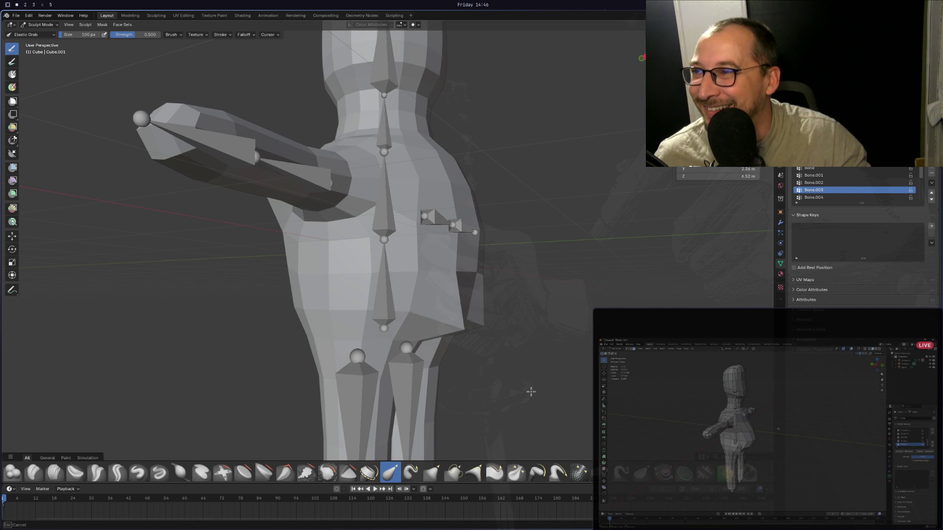
mouse_move(521, 377)
middle_mouse_down()
mouse_move(453, 330)
mouse_move(426, 346)
middle_mouse_up()
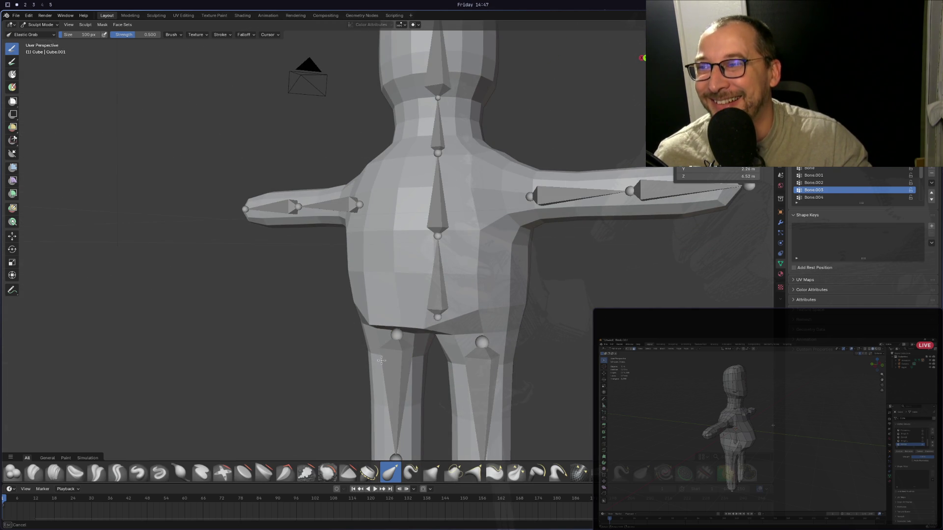
Reshape the right side of the chest with an Elastic Grab stroke from above
mouse_move(388, 366)
middle_mouse_down()
mouse_move(358, 358)
mouse_move(425, 373)
mouse_move(418, 324)
mouse_move(427, 303)
middle_mouse_up()
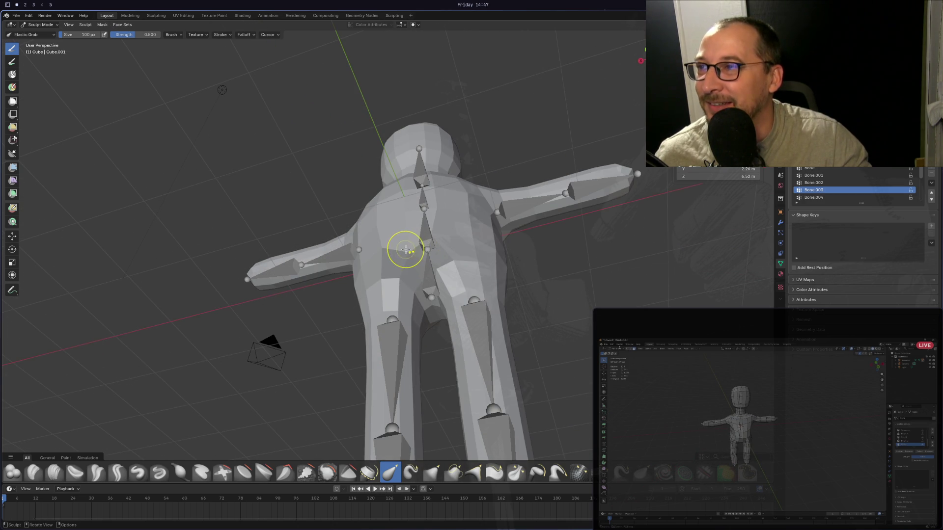
mouse_move(393, 198)
middle_mouse_down()
mouse_move(383, 268)
mouse_move(330, 280)
middle_mouse_up()
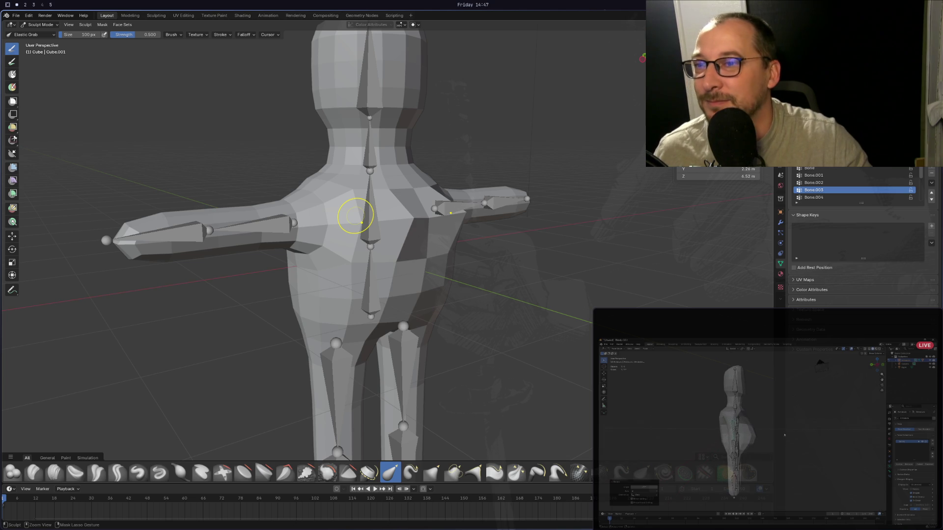
left_click_drag(355, 215, 355, 216)
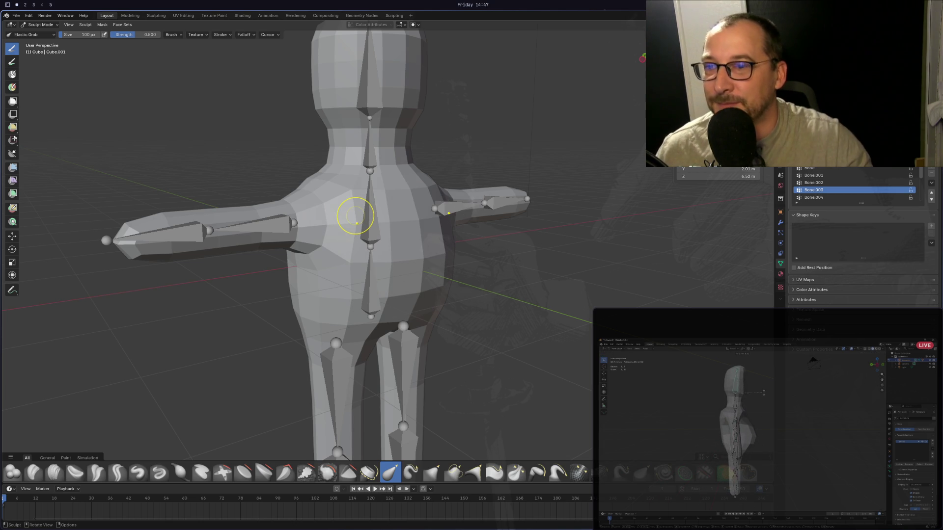
mouse_move(624, 250)
middle_mouse_down()
mouse_move(584, 250)
mouse_move(638, 249)
mouse_move(589, 248)
mouse_move(635, 248)
mouse_move(628, 264)
middle_mouse_up()
Pull the right side of the head outward with two Elastic Grab strokes
middle_click_drag(542, 293, 495, 67)
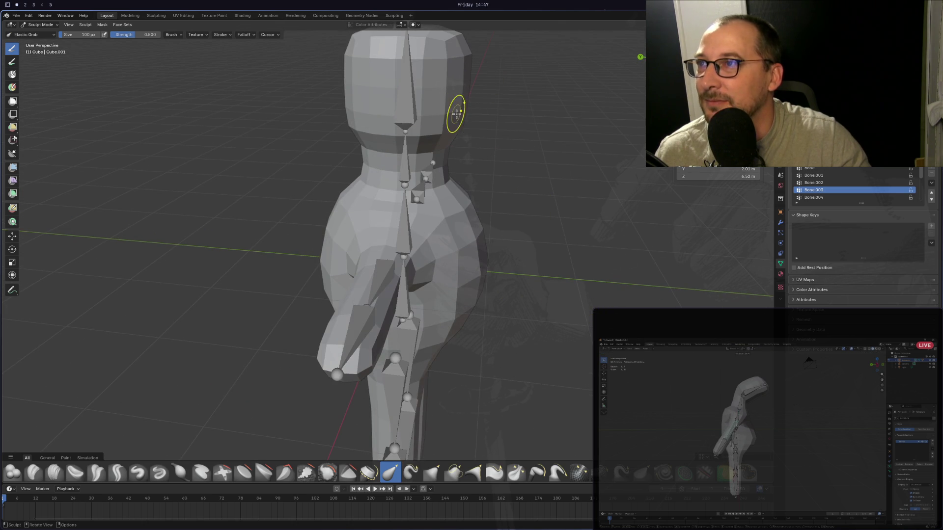
middle_click_drag(467, 111, 398, 115)
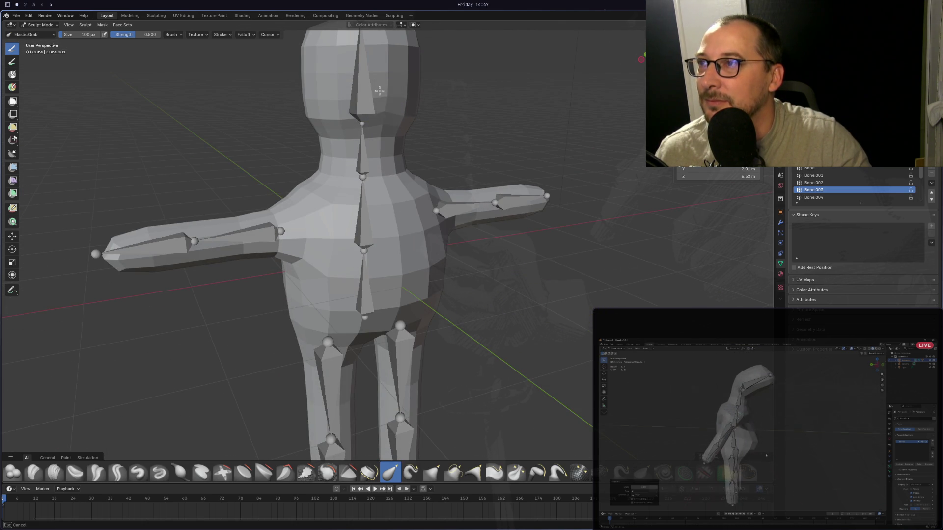
left_click_drag(396, 99, 418, 112)
middle_click_drag(394, 92, 431, 85)
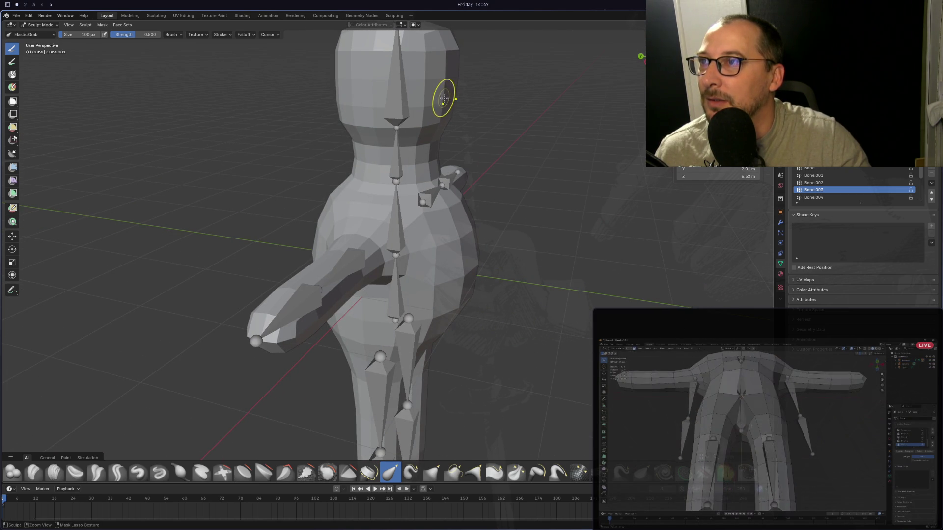
left_click_drag(475, 124, 522, 143)
middle_click_drag(485, 131, 433, 129)
Reshape the lower head and jaw, then check the figure from side and three-quarter views
mouse_move(395, 119)
left_mouse_down()
mouse_move(415, 125)
mouse_move(373, 142)
left_mouse_up()
mouse_move(373, 142)
middle_mouse_down()
mouse_move(449, 137)
mouse_move(447, 115)
mouse_move(413, 113)
middle_mouse_up()
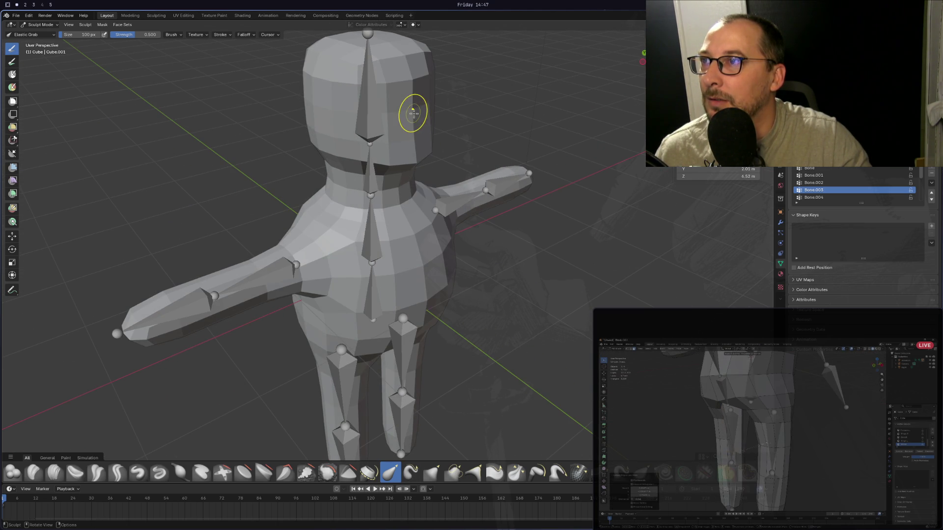
left_click_drag(414, 84, 395, 73)
mouse_move(385, 66)
middle_mouse_down()
mouse_move(416, 85)
mouse_move(343, 99)
middle_mouse_up()
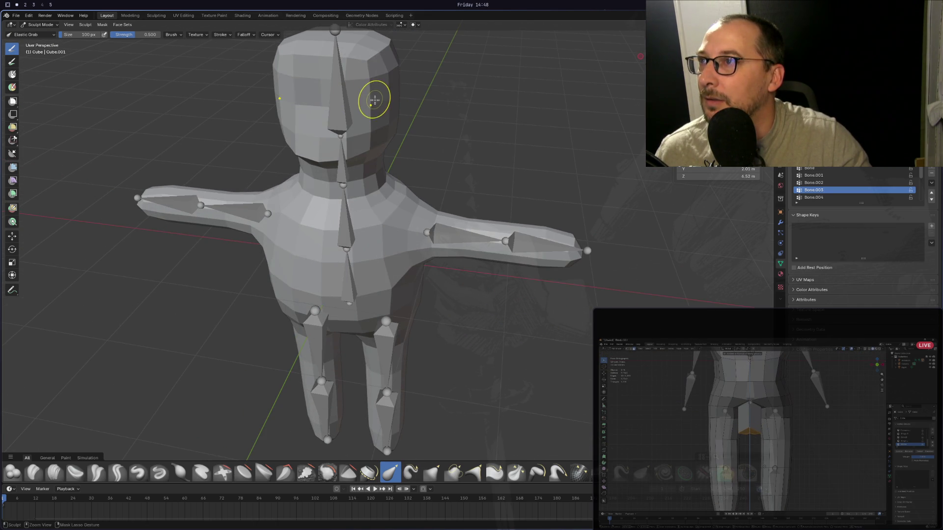
mouse_move(421, 95)
middle_mouse_down()
mouse_move(398, 74)
mouse_move(363, 69)
mouse_move(422, 74)
mouse_move(254, 80)
mouse_move(315, 76)
mouse_move(334, 84)
middle_mouse_up()
Lightly grab the side of the head and upper body mesh, checking the figure's side profile
mouse_move(400, 59)
middle_mouse_down()
mouse_move(446, 60)
mouse_move(444, 50)
middle_mouse_up()
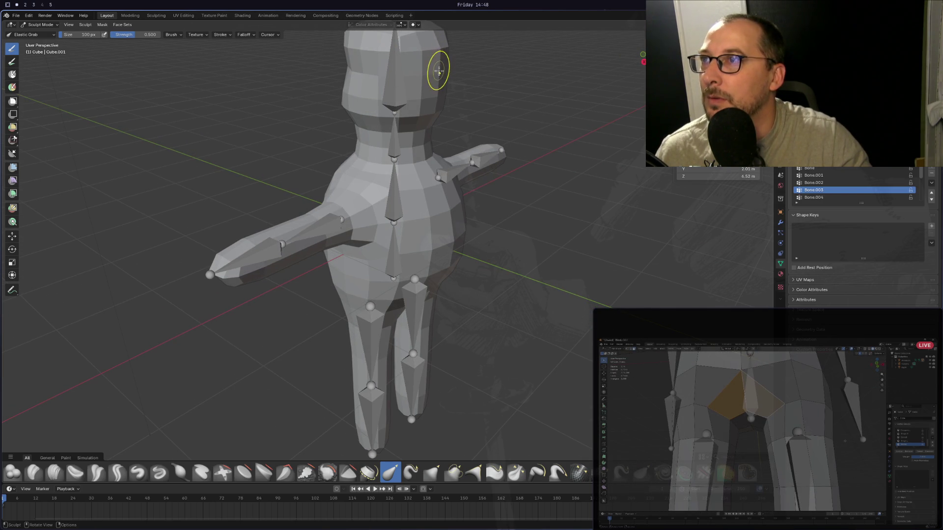
middle_click_drag(448, 76, 450, 78)
left_click_drag(434, 104, 421, 106)
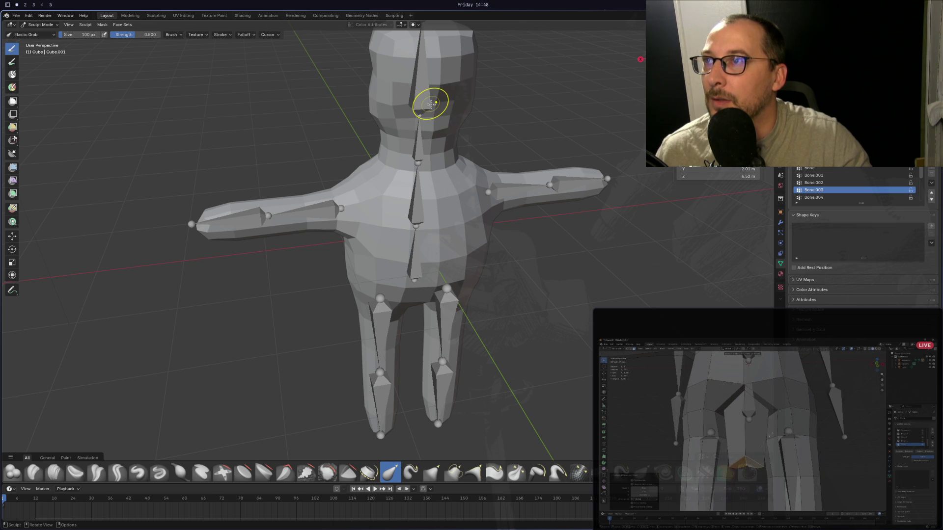
mouse_move(433, 101)
middle_mouse_down()
mouse_move(480, 93)
mouse_move(417, 95)
middle_mouse_up()
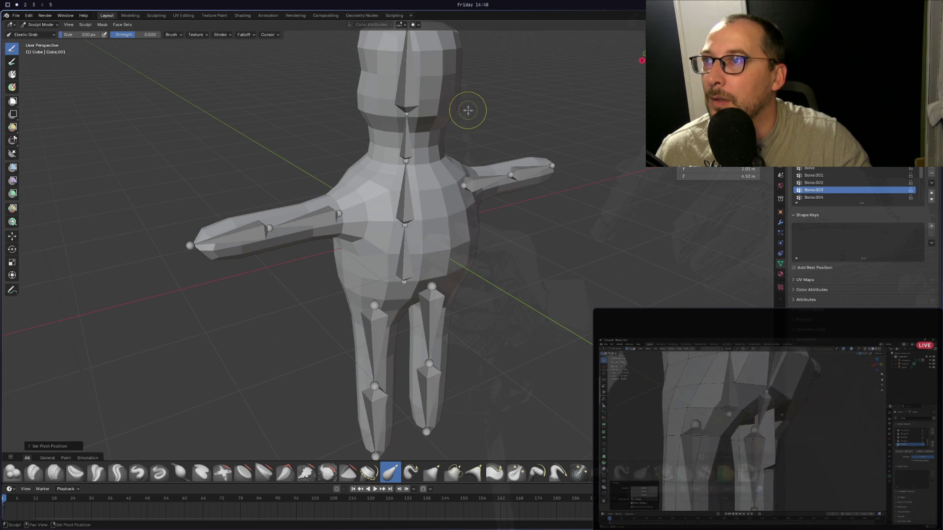
left_click_drag(459, 108, 459, 109)
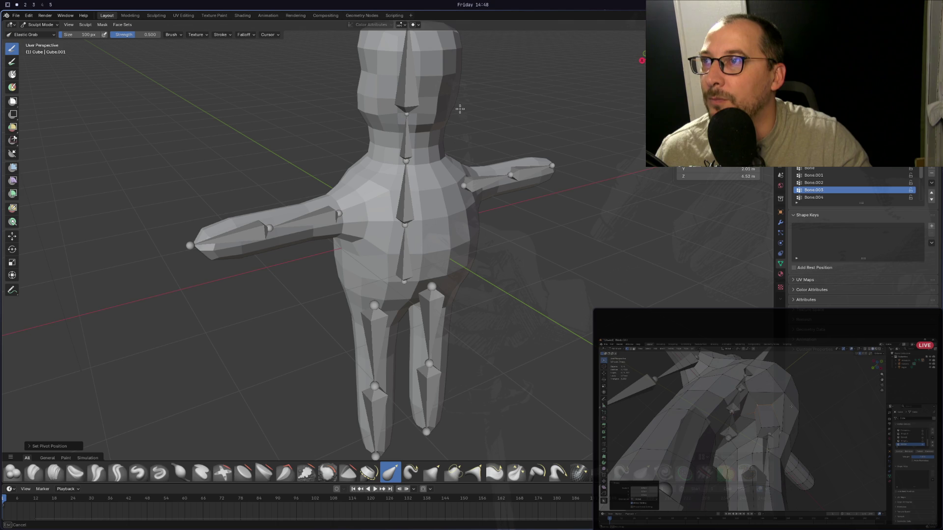
middle_click_drag(429, 115, 499, 106)
left_click_drag(424, 116, 418, 115)
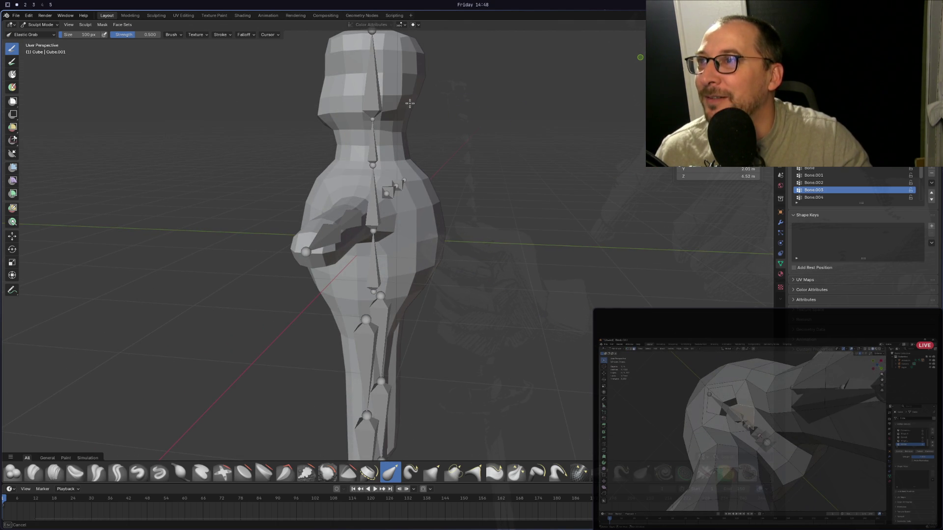
scroll(418, 110, "up", 1)
scroll(420, 109, "down", 3)
scroll(415, 123, "up", 5)
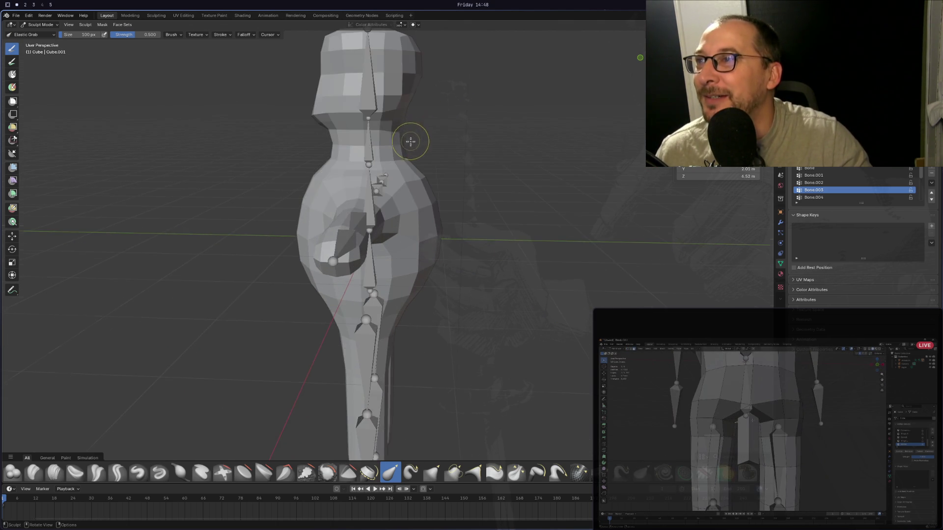
mouse_move(419, 129)
middle_mouse_down()
mouse_move(410, 99)
mouse_move(370, 106)
mouse_move(406, 123)
mouse_move(378, 117)
mouse_move(381, 148)
mouse_move(439, 99)
mouse_move(461, 101)
mouse_move(423, 114)
mouse_move(393, 86)
middle_mouse_up()
scroll(374, 119, "up", 4)
scroll(462, 101, "down", 5)
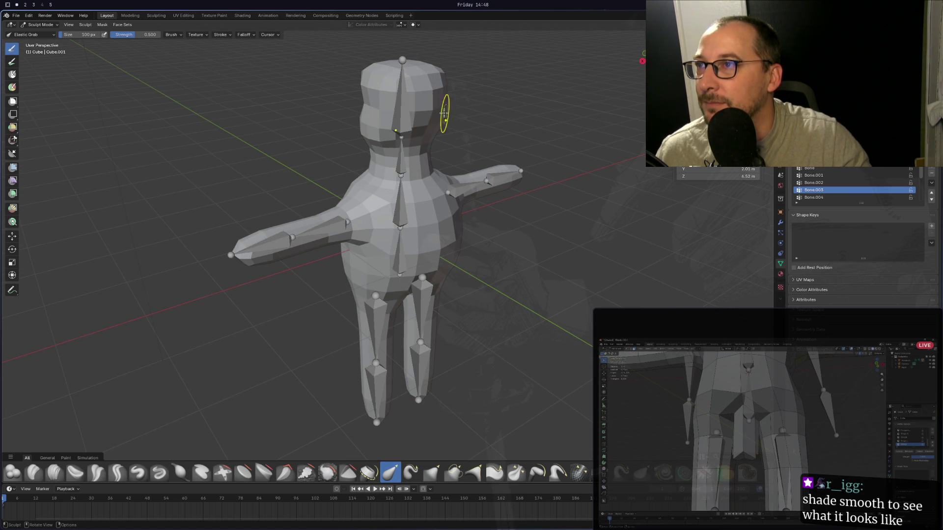
From a side view, reshape the right side of the head with an Elastic Grab stroke
middle_click_drag(456, 120, 584, 108)
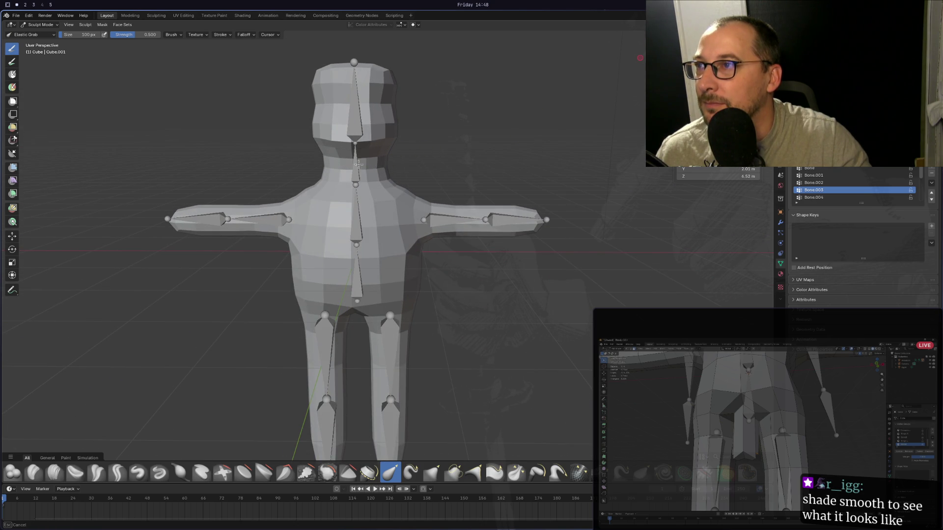
mouse_move(418, 168)
middle_mouse_down()
mouse_move(462, 158)
mouse_move(422, 138)
mouse_move(408, 113)
mouse_move(416, 98)
middle_mouse_up()
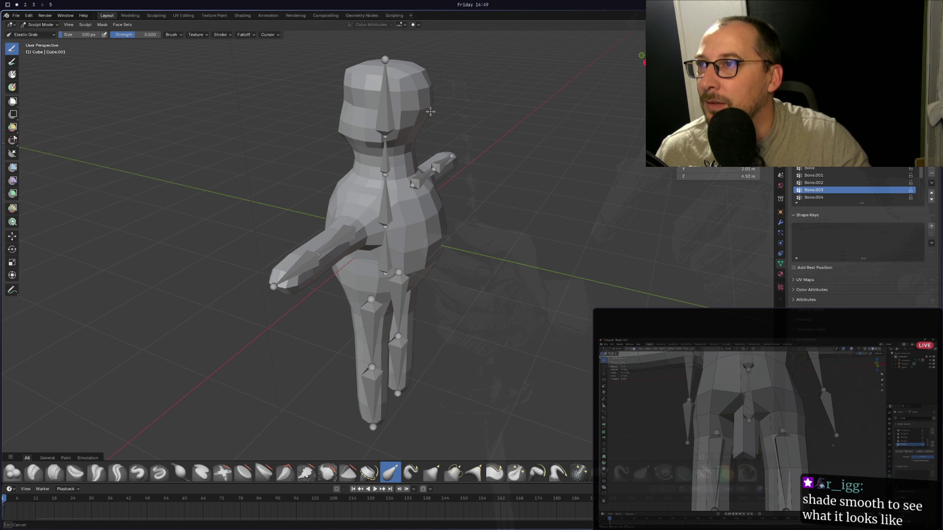
mouse_move(454, 116)
middle_mouse_down()
mouse_move(445, 106)
mouse_move(467, 96)
mouse_move(462, 118)
mouse_move(275, 131)
mouse_move(339, 127)
middle_mouse_up()
scroll(337, 119, "up", 3)
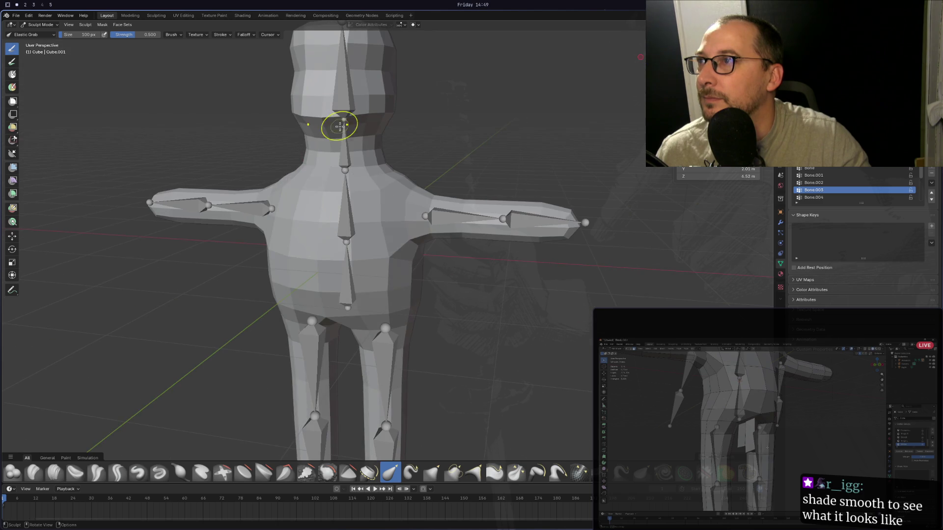
mouse_move(317, 82)
middle_mouse_down()
mouse_move(302, 99)
mouse_move(285, 94)
middle_mouse_up()
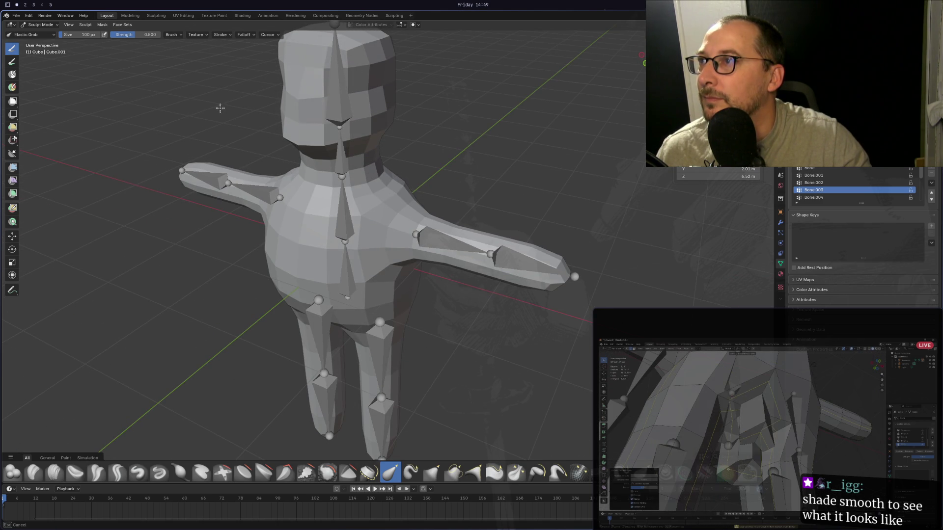
mouse_move(225, 101)
middle_mouse_down()
mouse_move(268, 94)
mouse_move(432, 110)
mouse_move(500, 99)
middle_mouse_up()
mouse_move(478, 111)
left_mouse_down()
mouse_move(452, 107)
mouse_move(480, 110)
left_mouse_up()
middle_click_drag(480, 110, 493, 117)
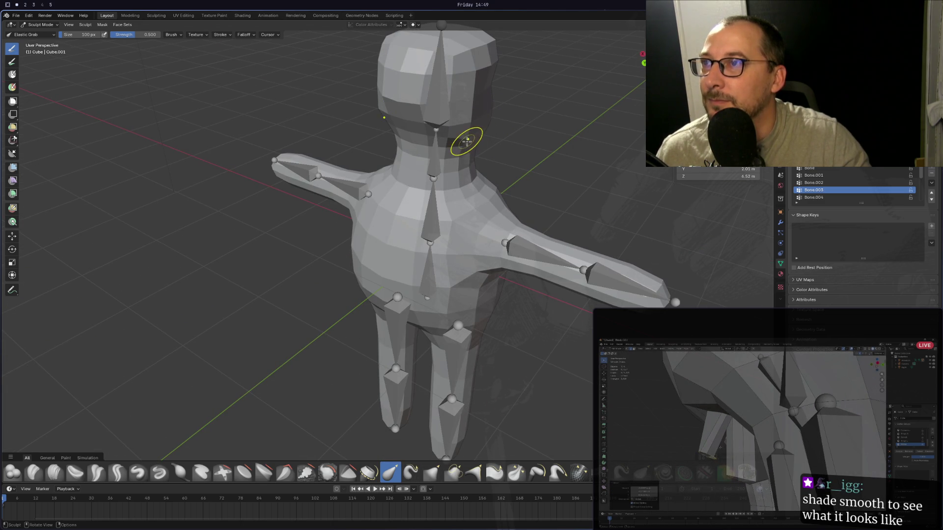
mouse_move(467, 127)
middle_mouse_down()
mouse_move(441, 116)
mouse_move(463, 121)
middle_mouse_up()
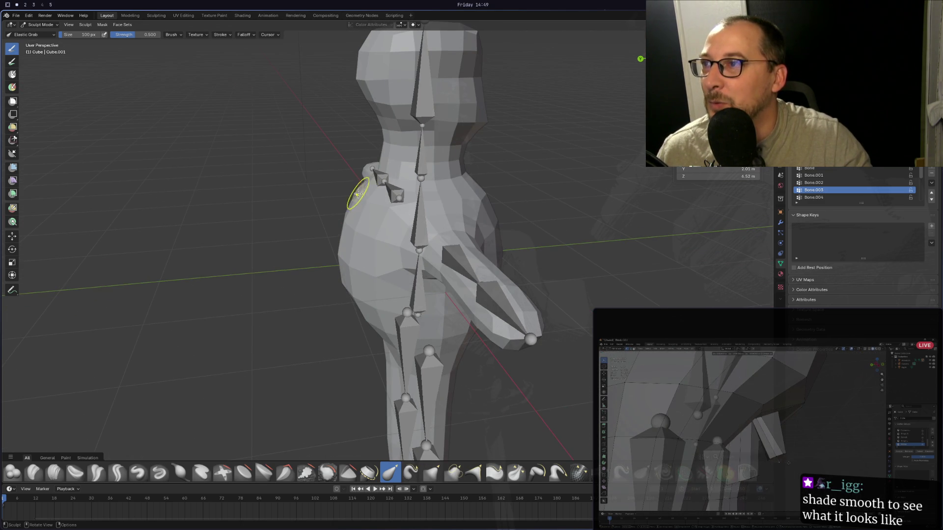
Grab the shoulder and the torso's side and lower bulge inward until Y reads 1.81 m
mouse_move(364, 197)
left_mouse_down()
mouse_move(383, 191)
mouse_move(380, 205)
left_mouse_up()
mouse_move(380, 206)
middle_mouse_down()
mouse_move(463, 196)
mouse_move(407, 226)
mouse_move(402, 244)
mouse_move(314, 238)
middle_mouse_up()
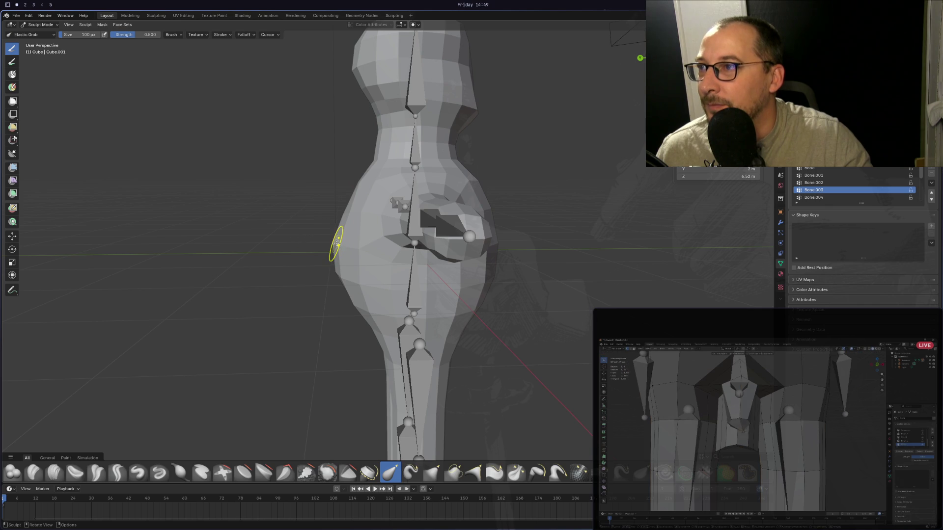
mouse_move(368, 250)
left_mouse_down()
mouse_move(337, 246)
mouse_move(344, 221)
left_mouse_up()
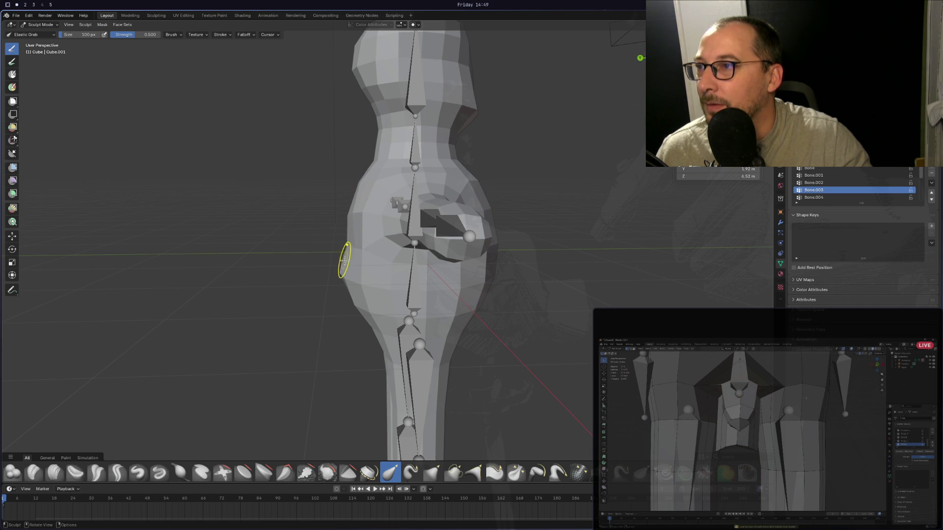
left_click_drag(337, 273, 390, 285)
middle_click_drag(391, 285, 470, 283)
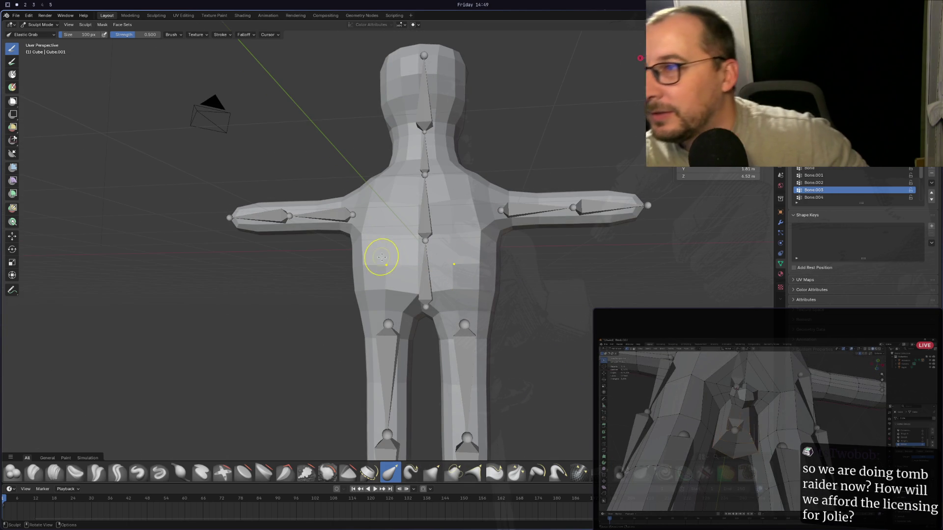
From a side view, drag the chest inward with Elastic Grab until Y shows 1.75 m
mouse_move(343, 269)
middle_mouse_down()
mouse_move(369, 282)
mouse_move(399, 263)
mouse_move(396, 275)
mouse_move(412, 267)
middle_mouse_up()
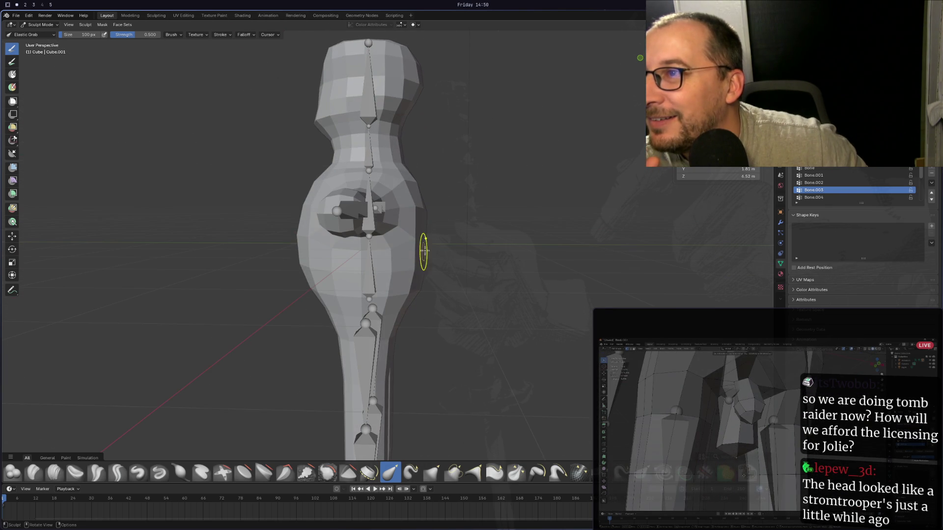
middle_click_drag(429, 216, 394, 216)
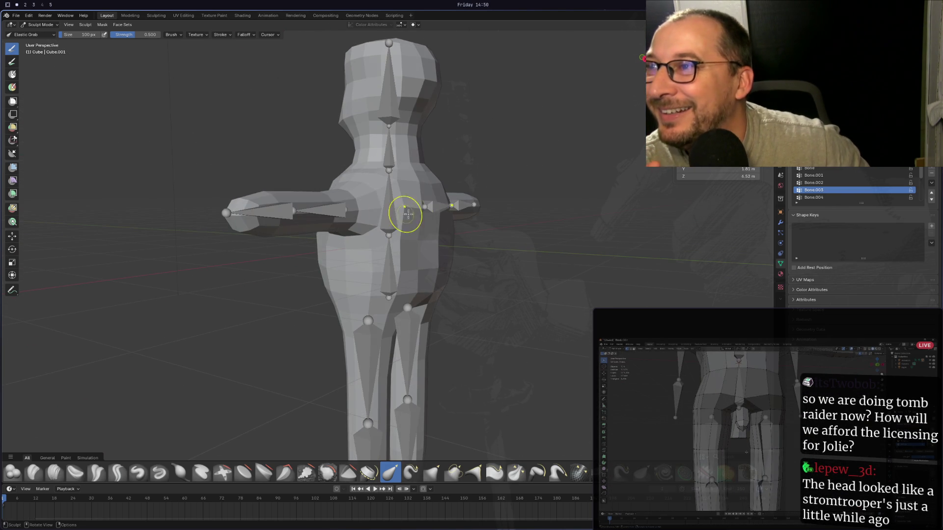
mouse_move(434, 214)
left_mouse_down()
mouse_move(442, 238)
mouse_move(433, 267)
mouse_move(403, 253)
left_mouse_up()
mouse_move(403, 253)
middle_mouse_down()
mouse_move(383, 263)
mouse_move(508, 287)
mouse_move(432, 275)
mouse_move(415, 255)
mouse_move(458, 282)
mouse_move(410, 263)
mouse_move(203, 283)
middle_mouse_up()
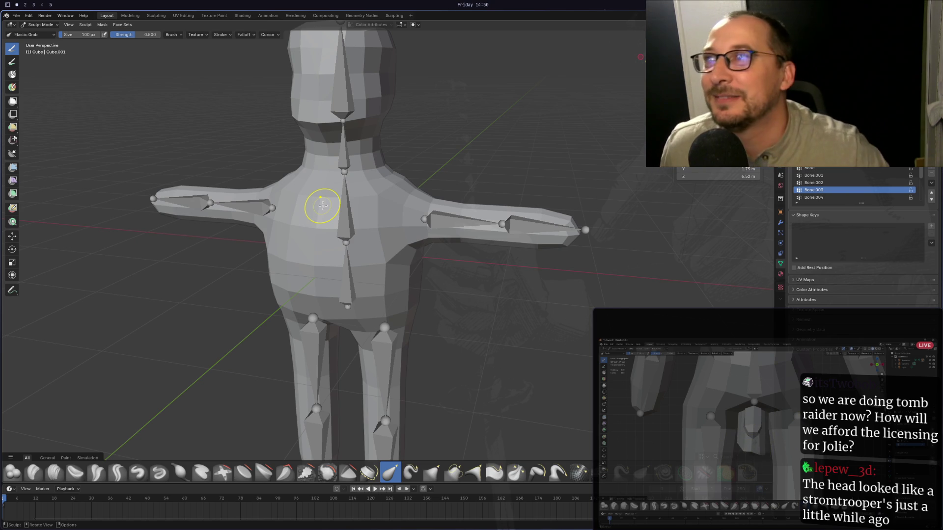
mouse_move(487, 160)
middle_mouse_down()
mouse_move(247, 177)
mouse_move(320, 120)
mouse_move(294, 93)
mouse_move(306, 96)
middle_mouse_up()
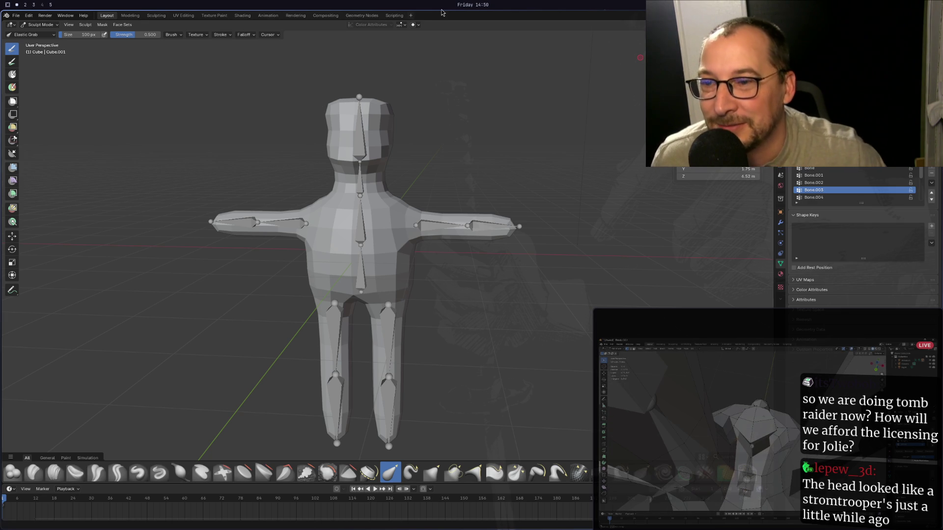
scroll(639, 281, "down", 3)
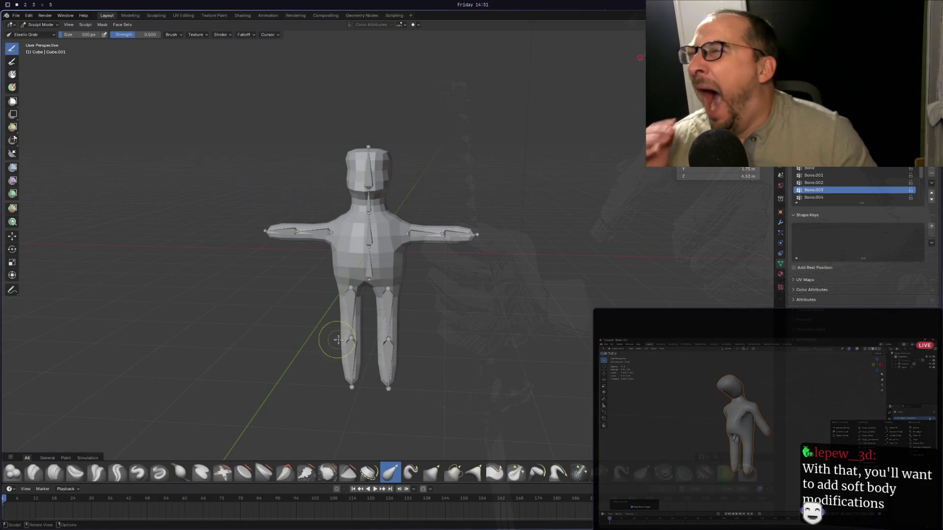
mouse_move(337, 339)
middle_mouse_down()
mouse_move(353, 411)
mouse_move(349, 369)
mouse_move(519, 342)
mouse_move(499, 322)
mouse_move(572, 231)
mouse_move(505, 356)
middle_mouse_up()
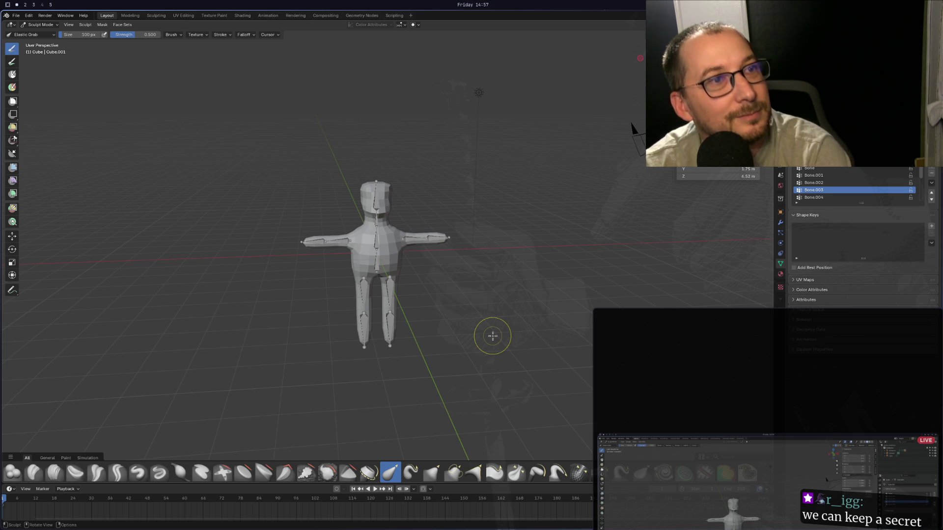
key("super+5")
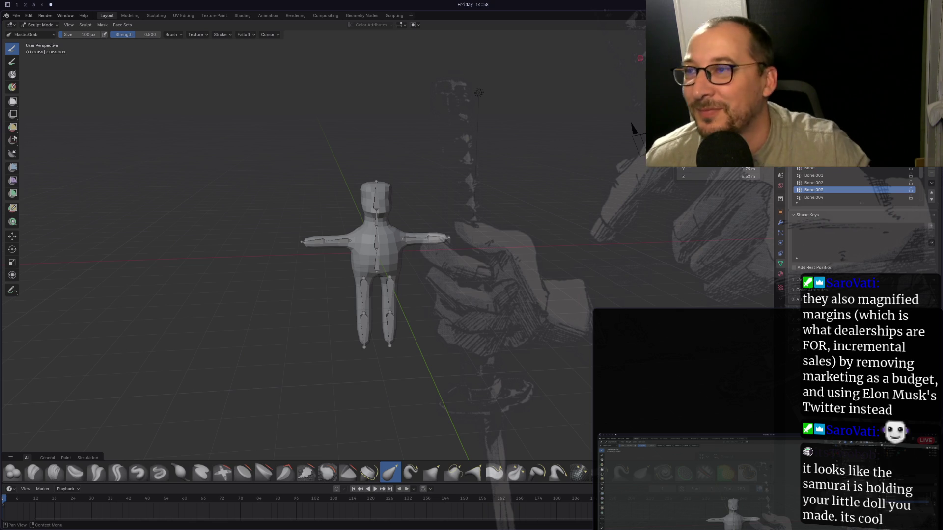
Orbit the viewport to see the T-posed figure from a raised side angle
mouse_move(491, 169)
middle_mouse_down()
mouse_move(586, 170)
mouse_move(644, 194)
mouse_move(147, 25)
middle_mouse_up()
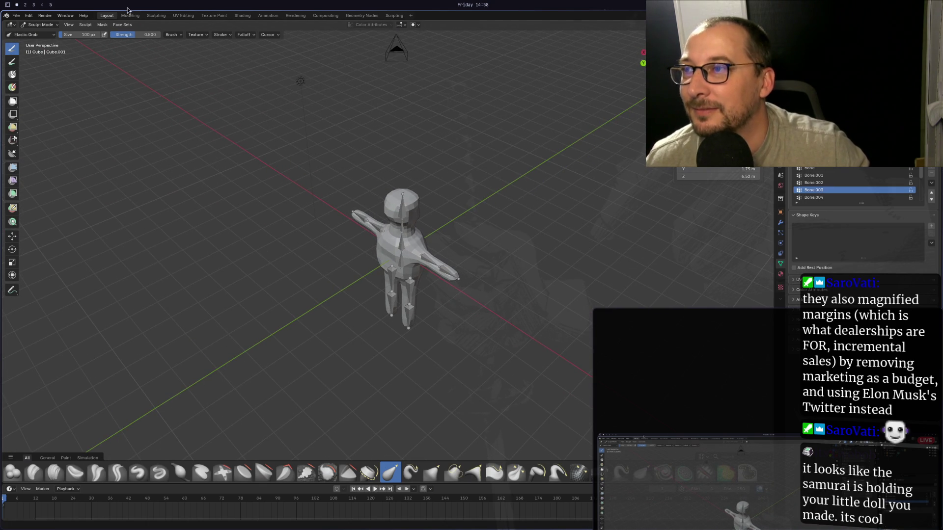
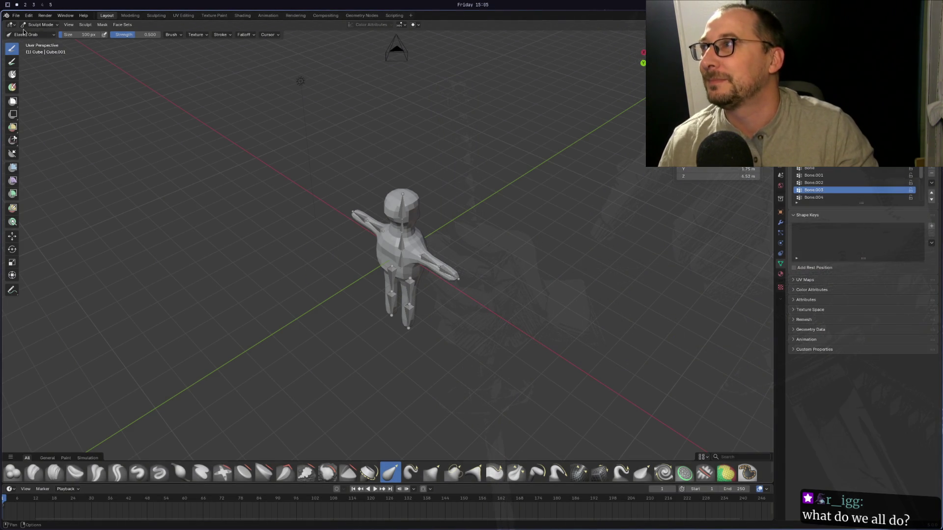
Save the Blender sculpt as Untitled.blend via File > Save, then switch to workspace 2
left_click(16, 15)
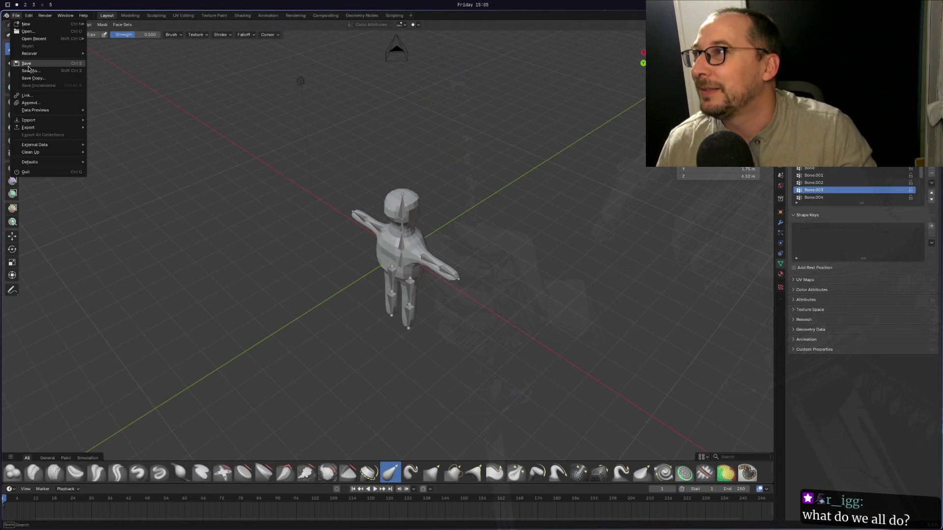
left_click(29, 70)
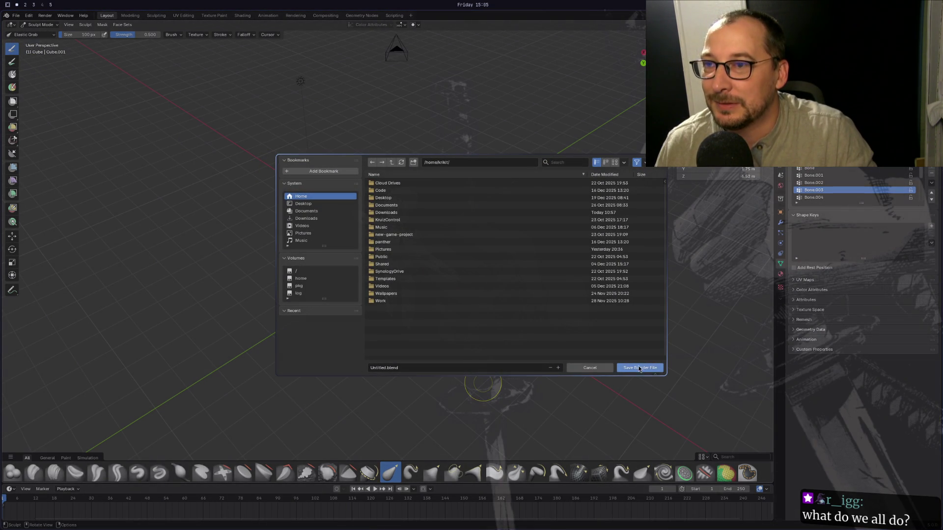
left_click(634, 369)
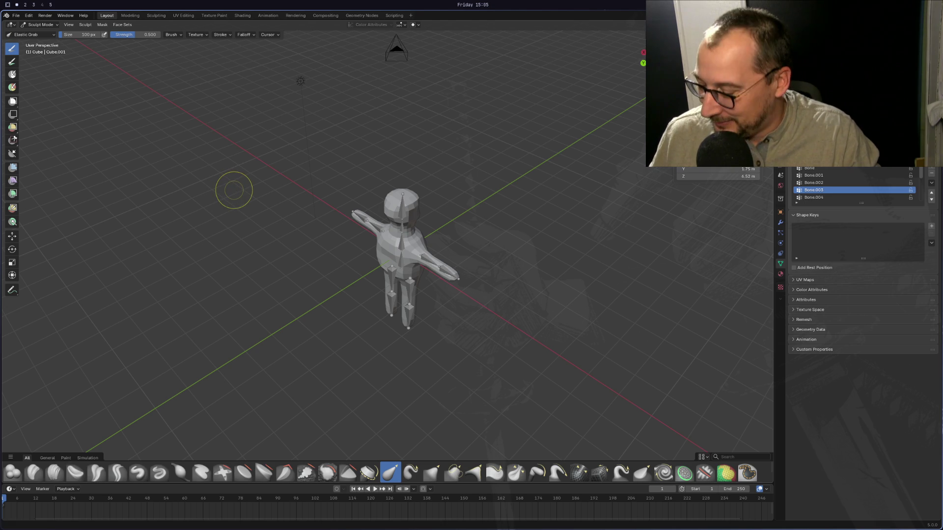
key("super+2")
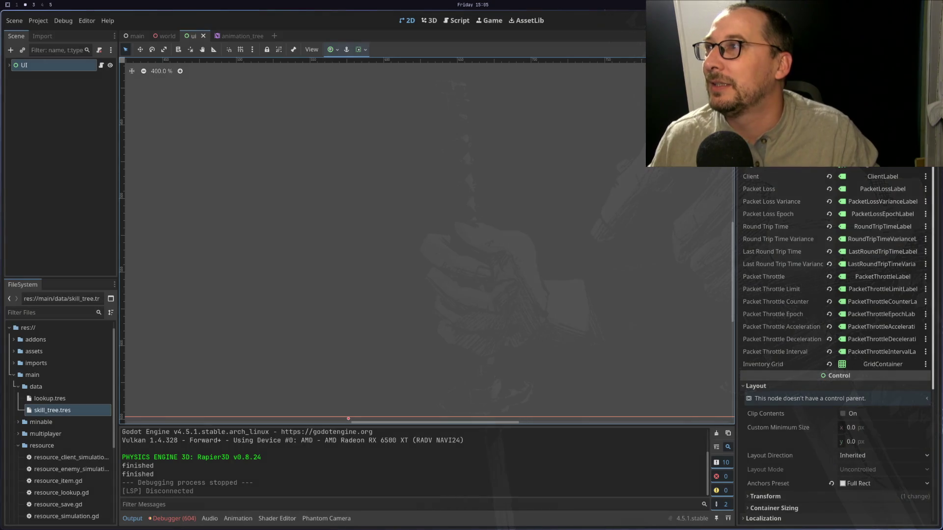
Open a new terminal window and type a long string of repeated 8s at its prompt
key("super+space")
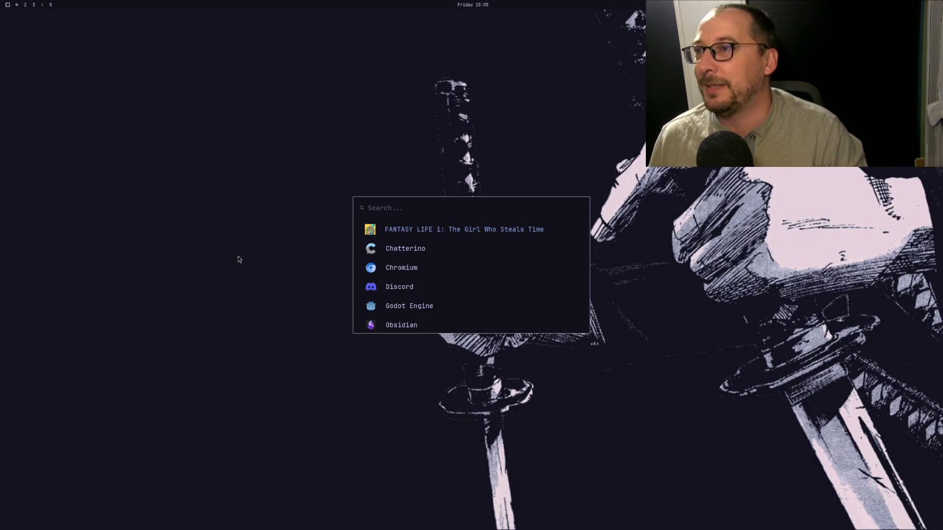
key("Escape")
key("super+Return")
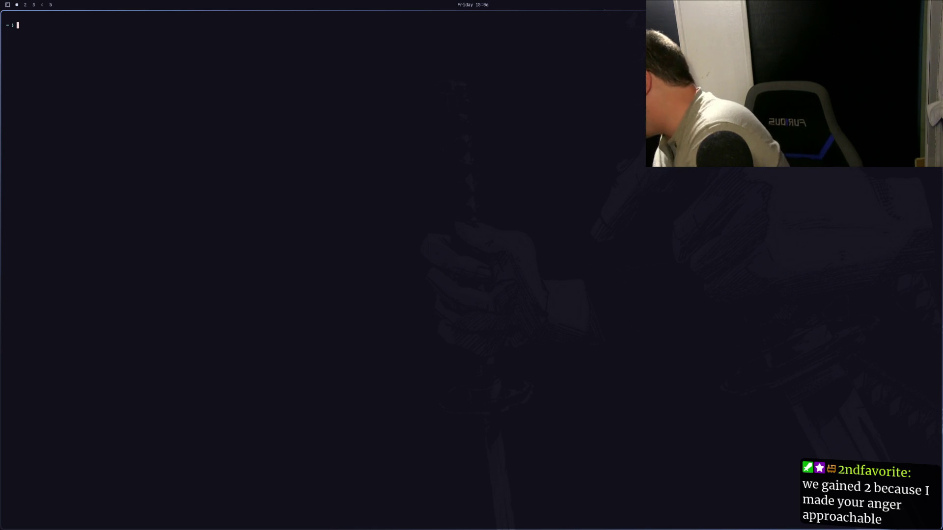
type("98888888888888888888888888888888888")
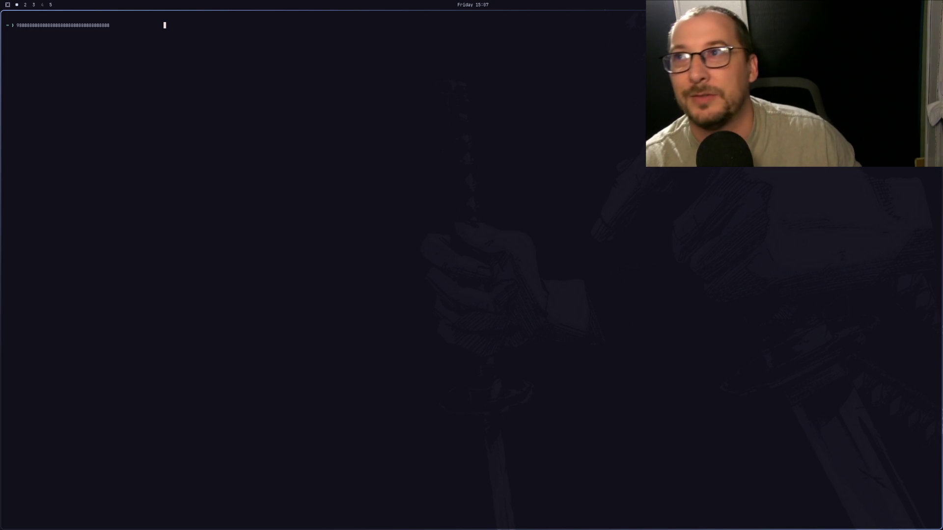
key("BackSpace")
key("BackSpace")
key("BackSpace")
key("BackSpace")
key("BackSpace")
key("BackSpace")
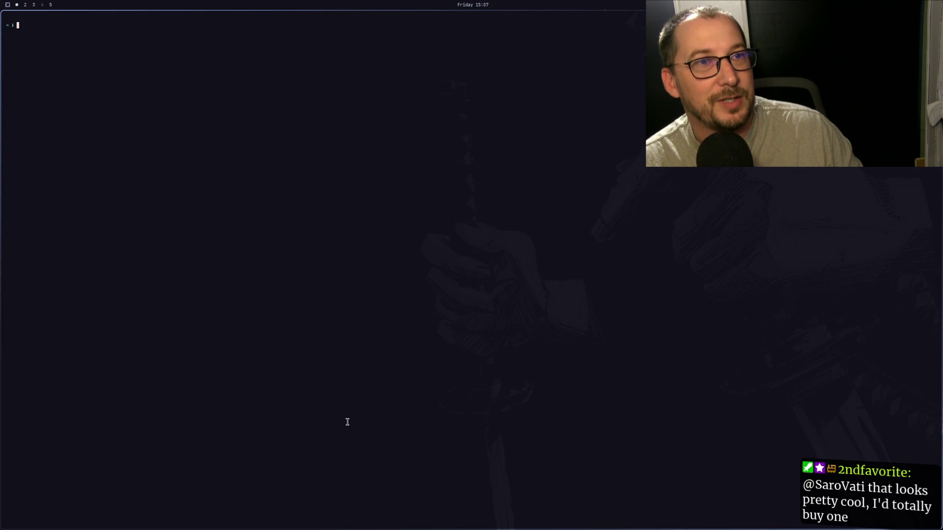
Switch to workspace 5, where Chromium shows aptera.us beside the terminal
key("super+5")
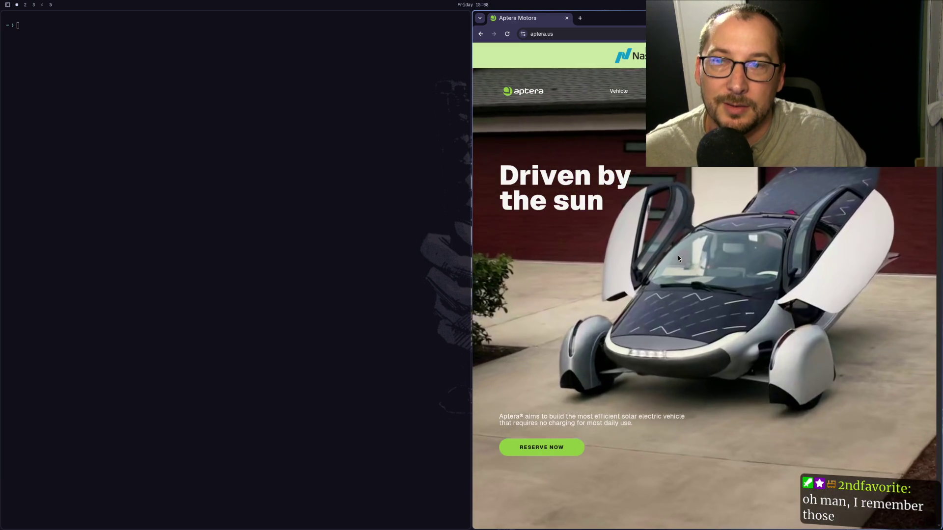
Leave the Chromium aptera.us page with the workspace 5 shortcut, returning to the bare shell
key("super+5")
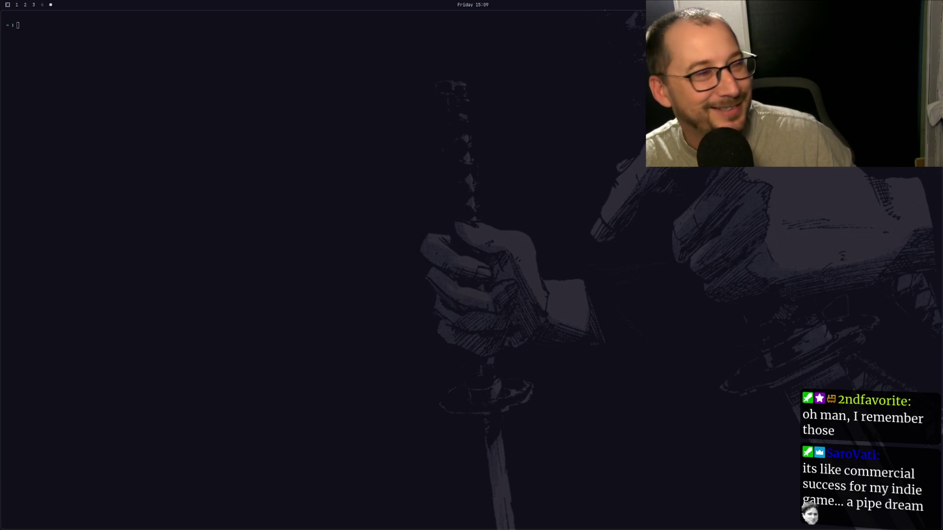
Enlarge the terminal font, cd into Code/cougar/ and launch ~/gdvim there
key("super+1")
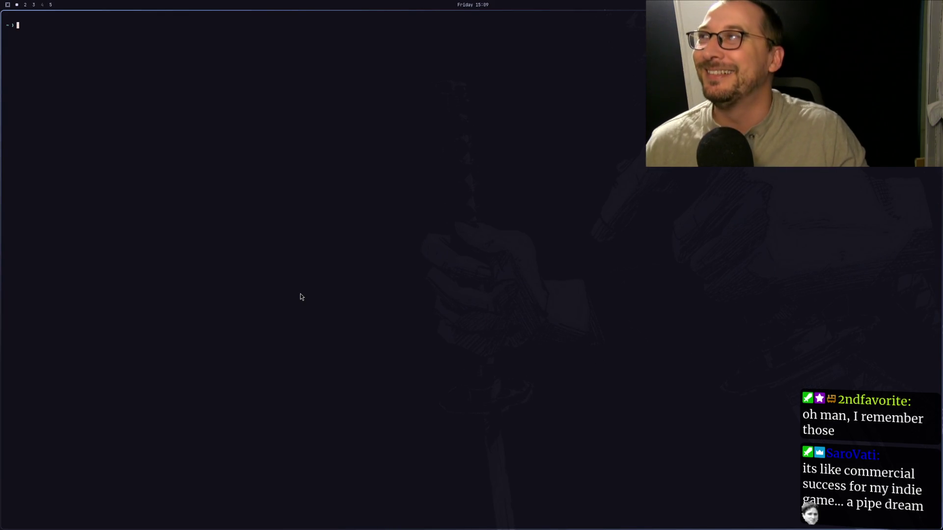
key("ctrl+plus")
key("ctrl+plus")
key("ctrl+plus")
key("ctrl+plus")
key("ctrl+plus")
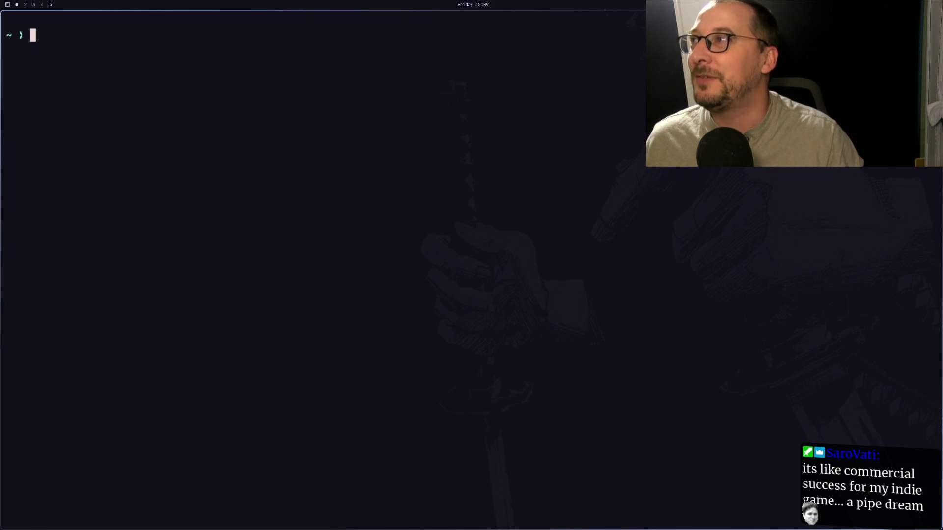
type("cd Code/cougar/")
key("Return")
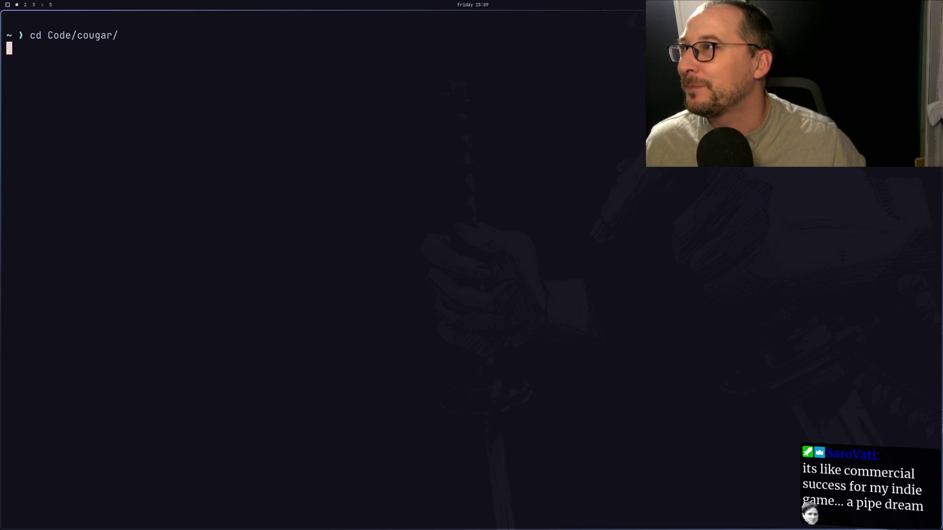
type("~/gdvim")
key("Return")
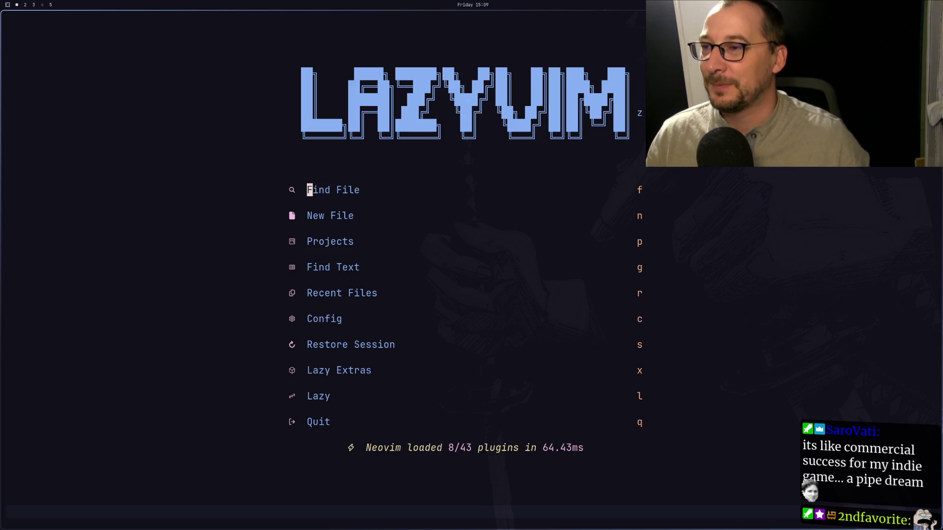
Restore the last Neovim session on sim_packet.gd, then check Godot's debugger session status
key("alt+Tab")
key("alt+Tab")
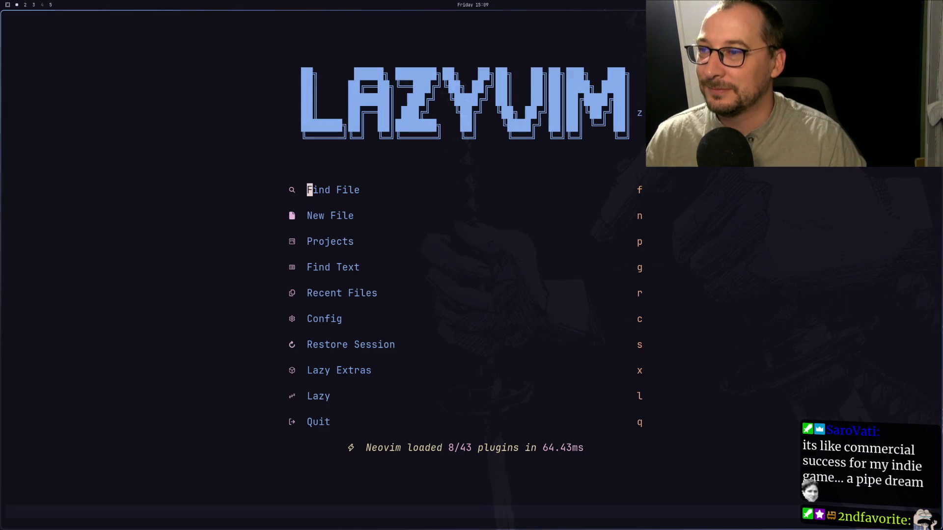
key("space")
key("q")
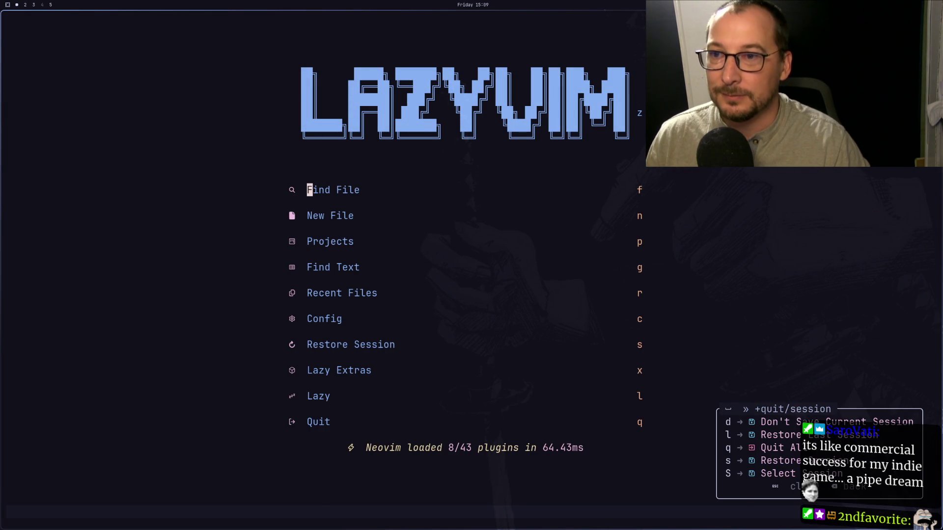
key("s")
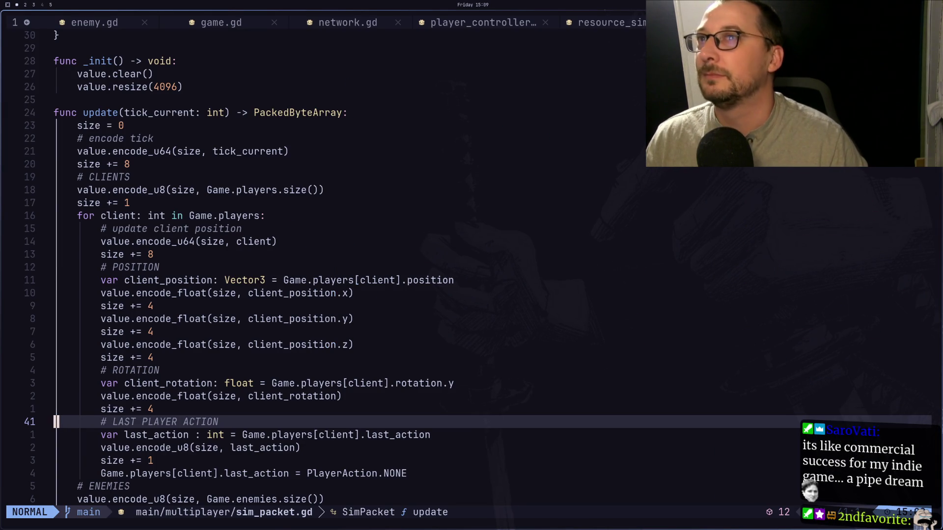
key("super+2")
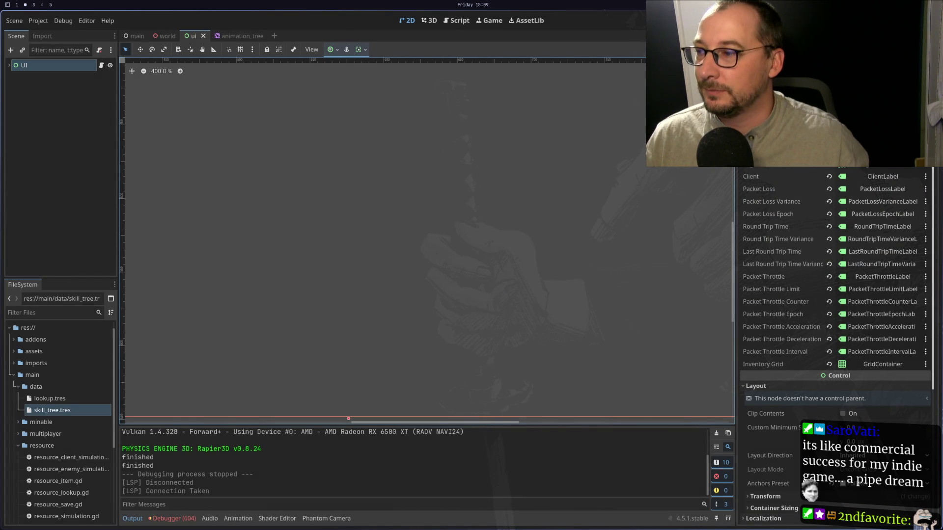
left_click(174, 519)
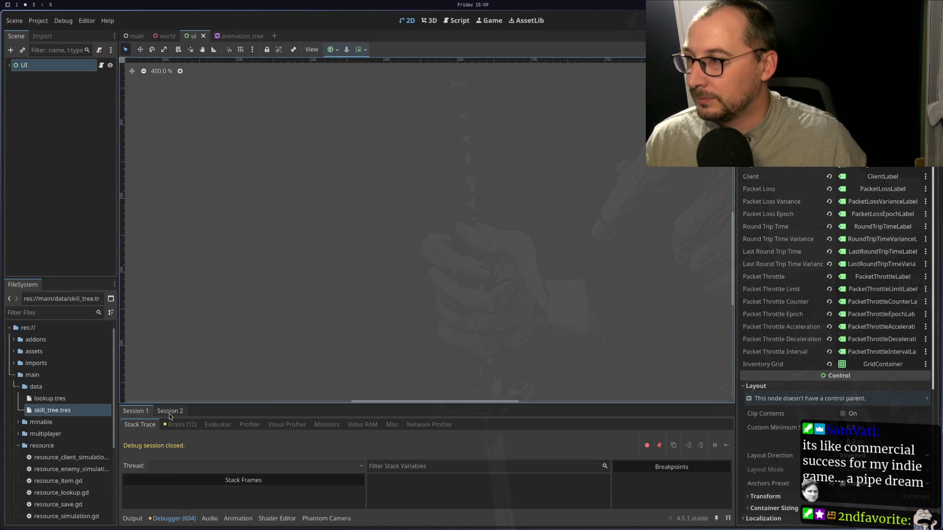
Bring back Godot's Output log showing '[LSP] Connection Taken', then switch to workspace 5
left_click(143, 516)
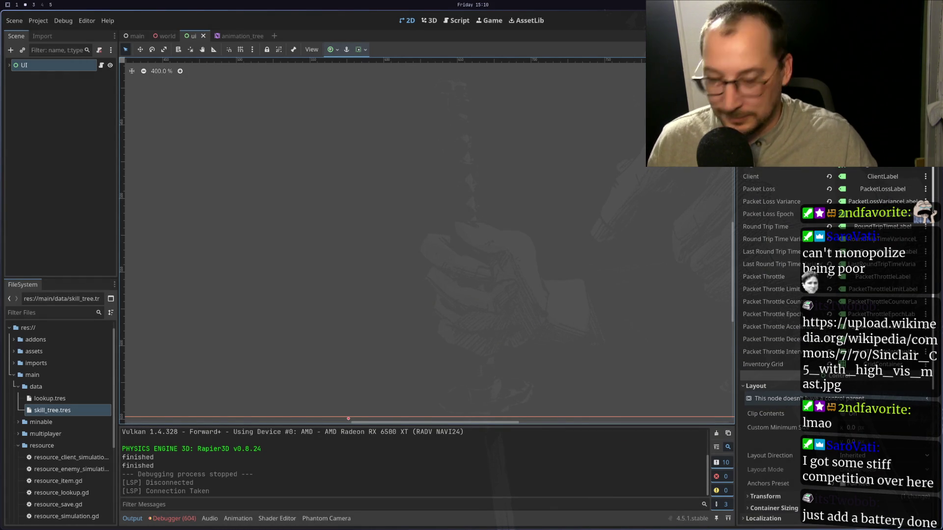
key("super+5")
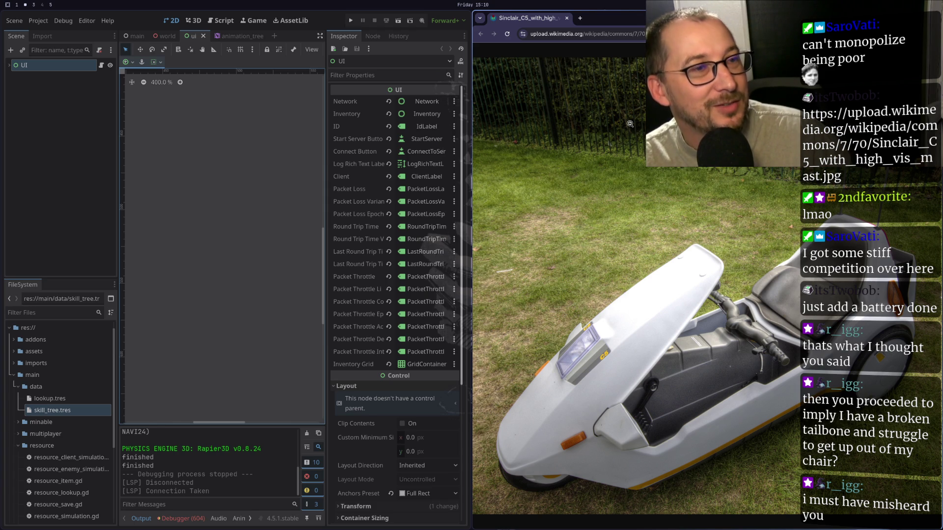
View the Sinclair C5 photo at full size, fit it back, then return to Godot
left_click(704, 291)
left_click(704, 291)
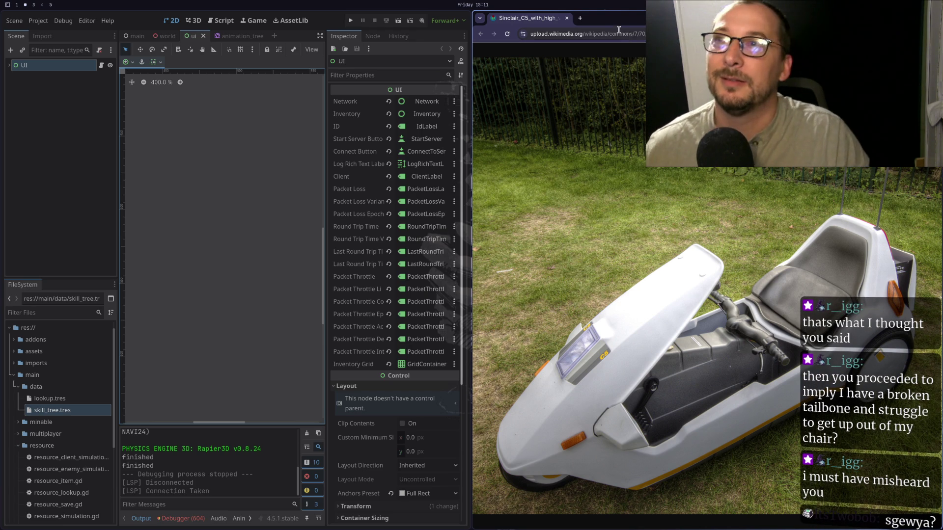
key("super+shift+5")
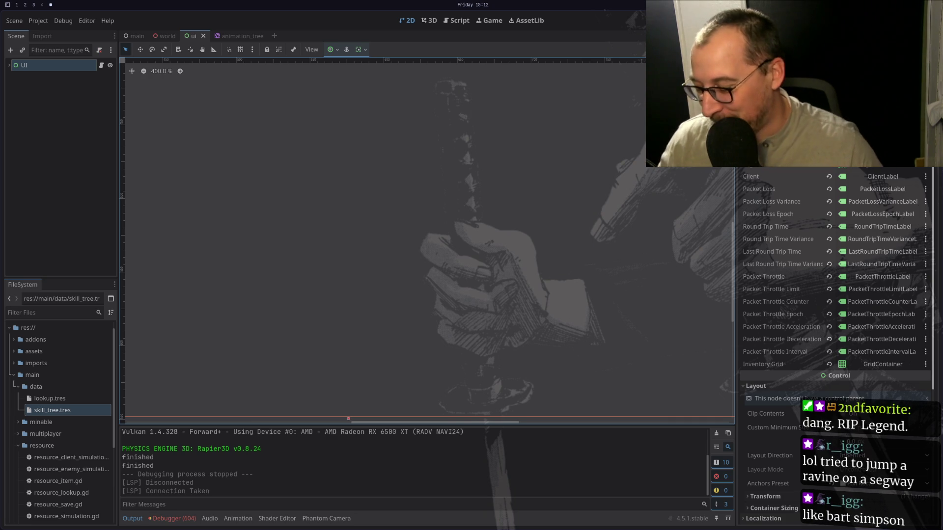
Scroll to the top of sim_packet.gd in Neovim, then open Obsidian's Drawing 2025-12-19 tab
key("super+3")
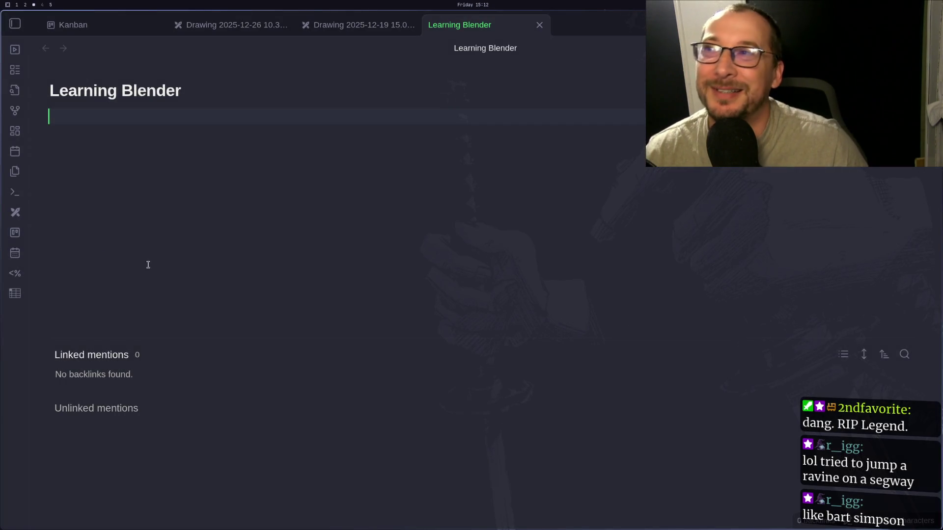
key("super+1")
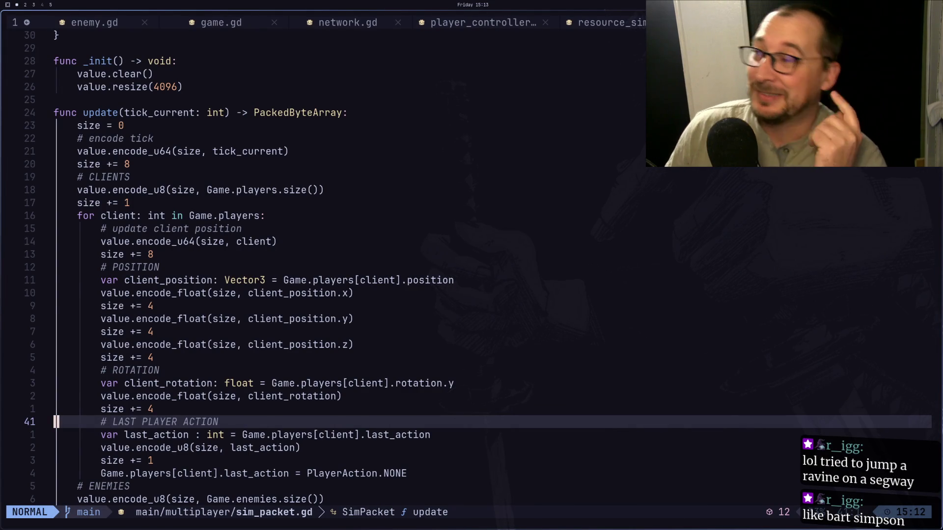
scroll(90, 345, "up", 4)
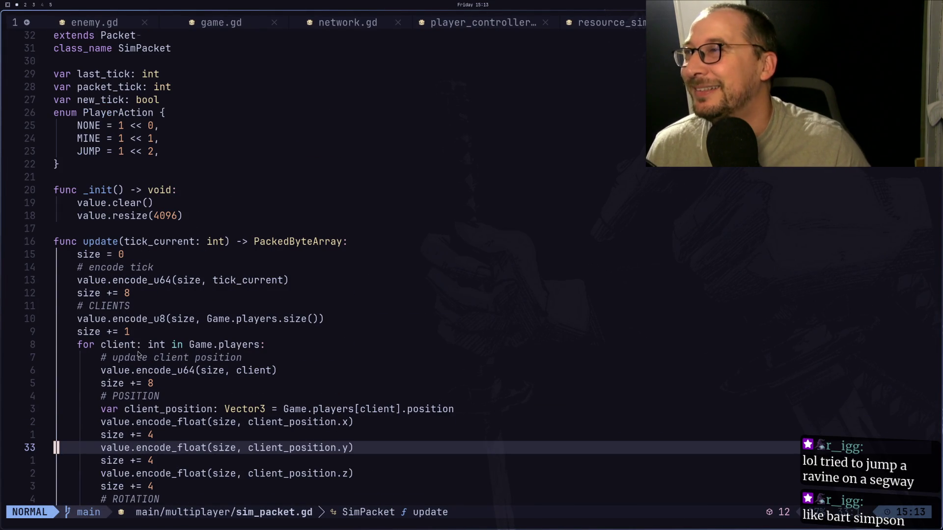
key("super+2")
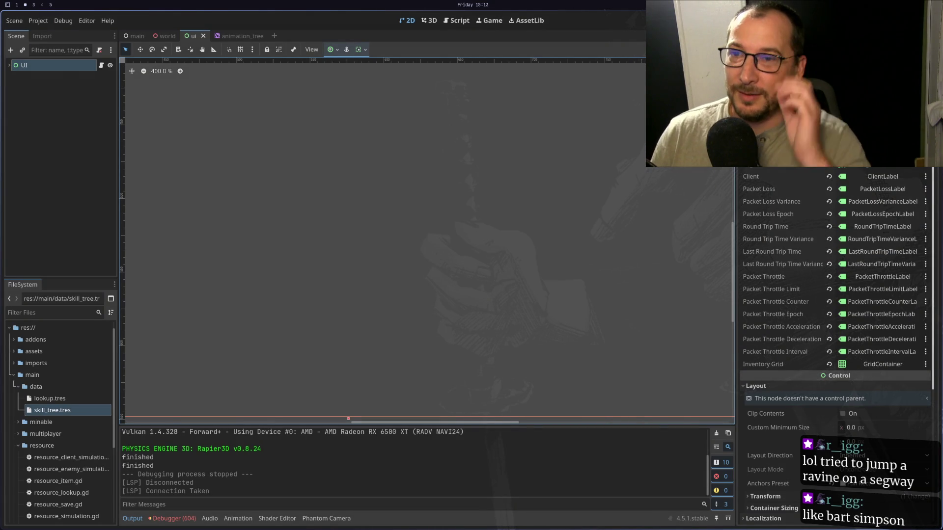
key("super+3")
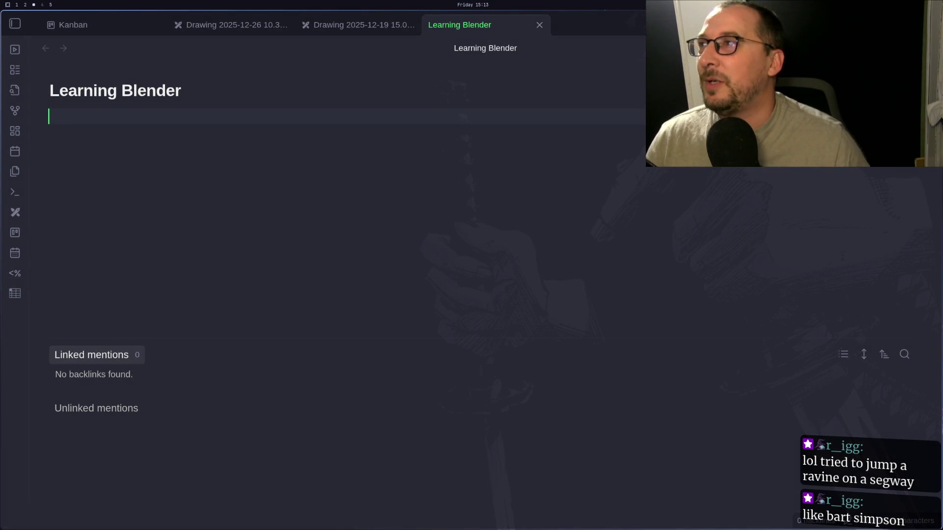
left_click(363, 30)
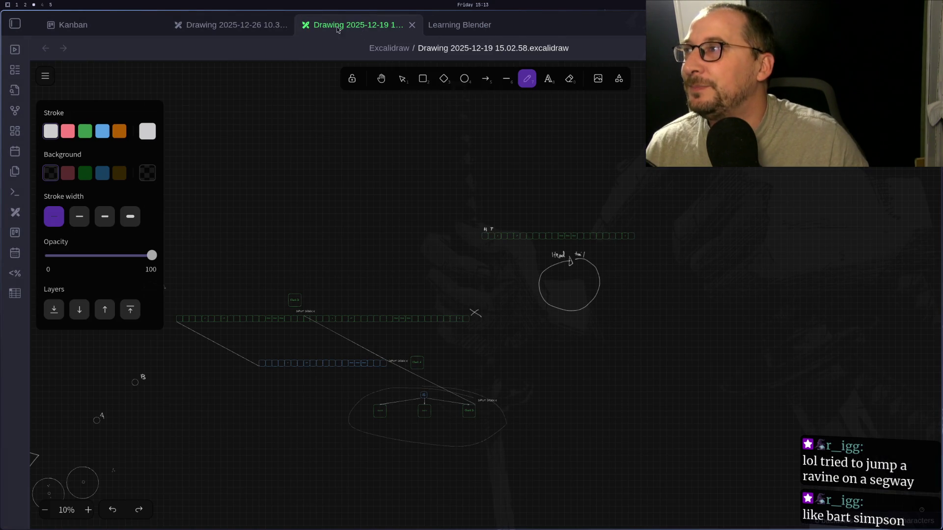
Switch to the Drawing 2025-12-26 10.30.36 tab with the ticks and primary seed diagram
left_click(251, 24)
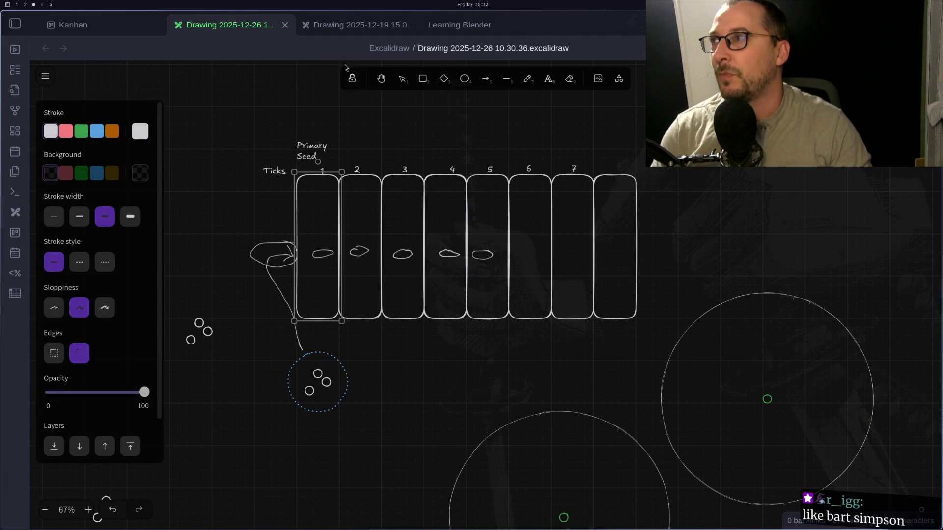
Launch Chromium from the launcher with 'ch' and run a Google search for 'godot rng'
key("super+d")
type("chr")
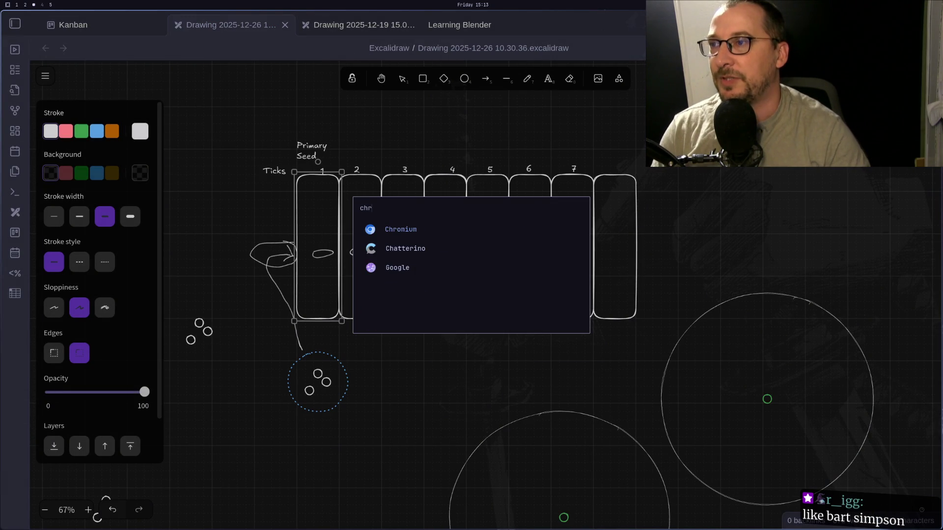
key("Return")
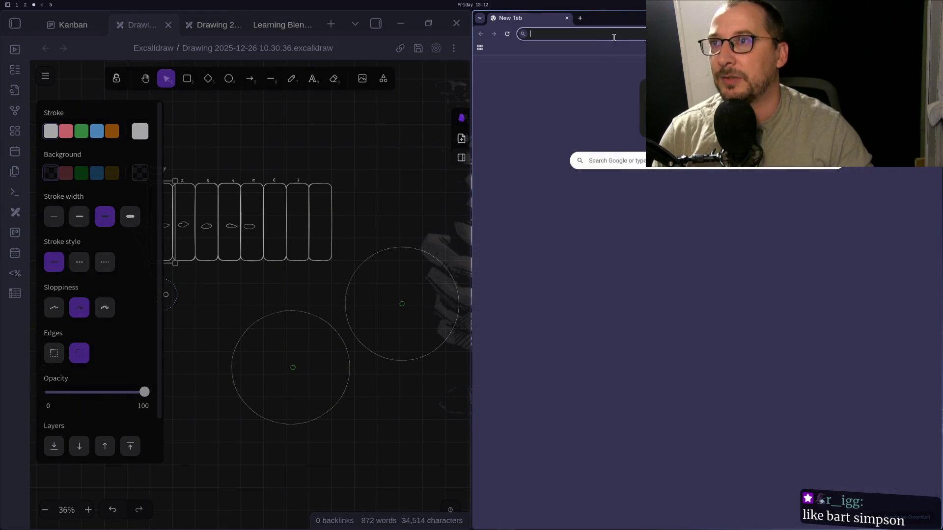
type("godoto")
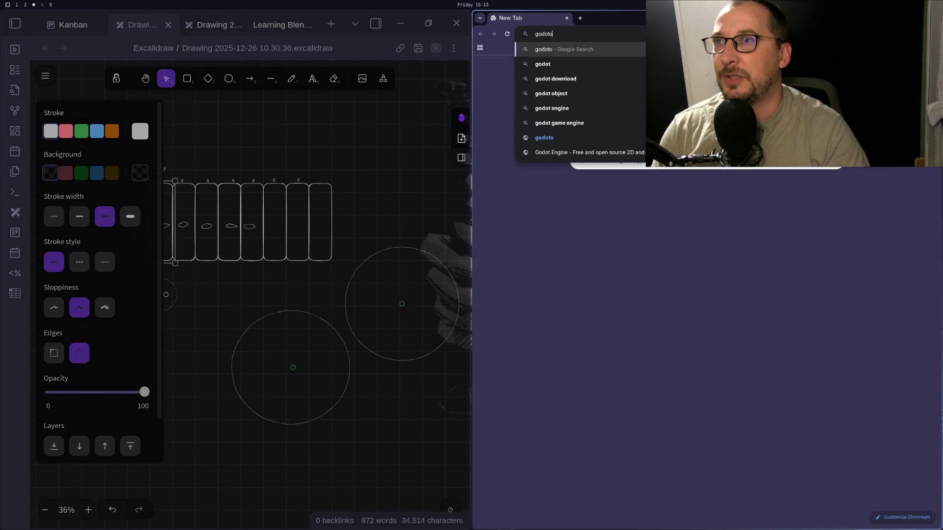
type(" rng")
key("Return")
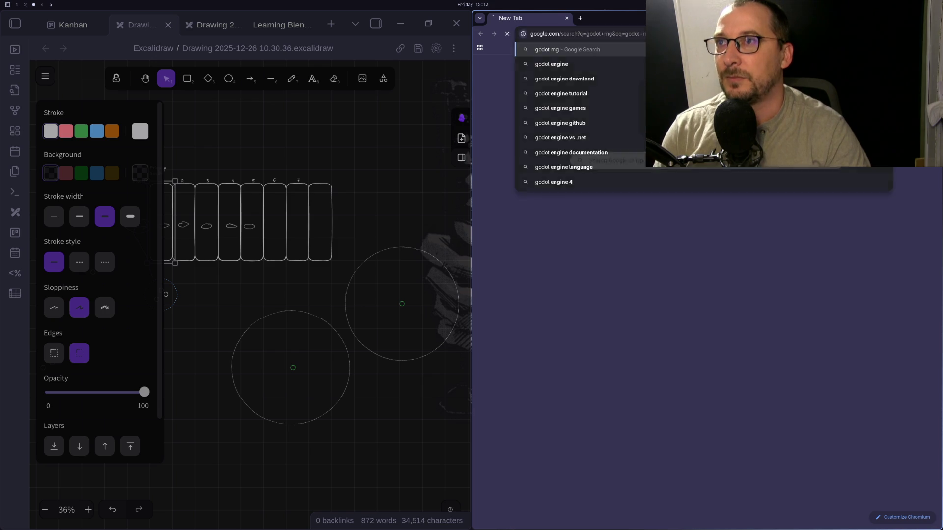
Open the RandomNumberGenerator class docs from the first result and jump to the state property's description
left_click(525, 124)
scroll(760, 215, "down", 5)
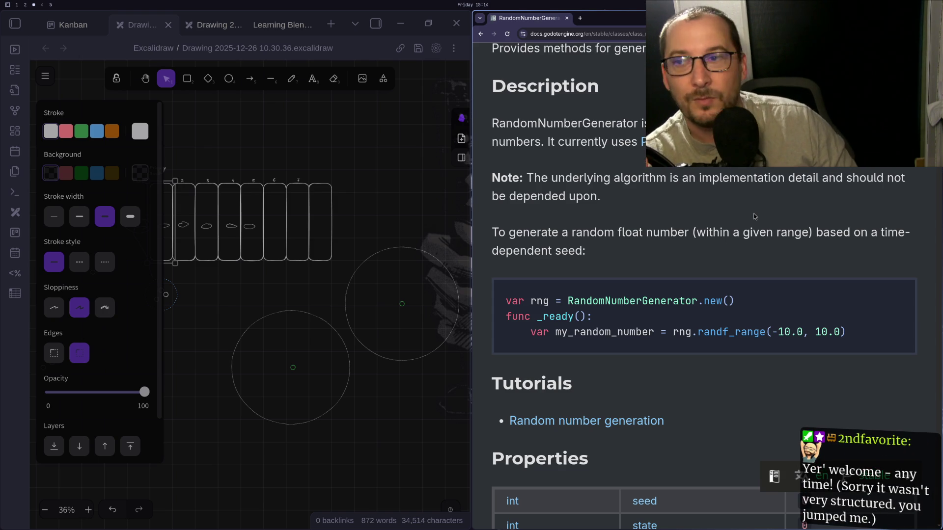
scroll(579, 333, "down", 3)
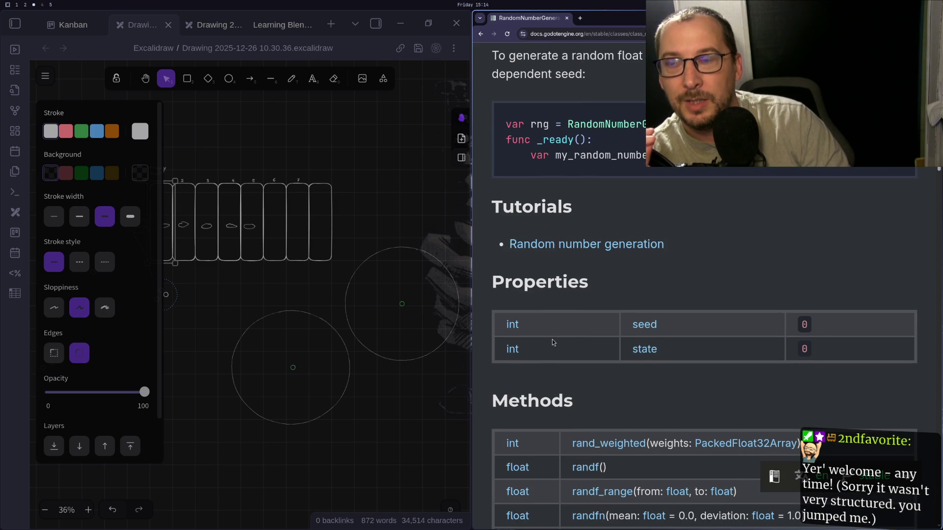
left_click(644, 349)
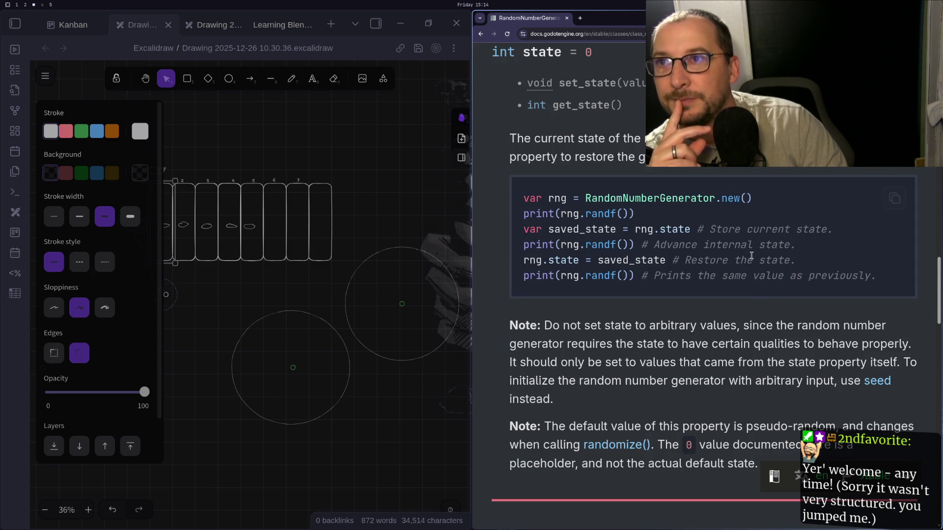